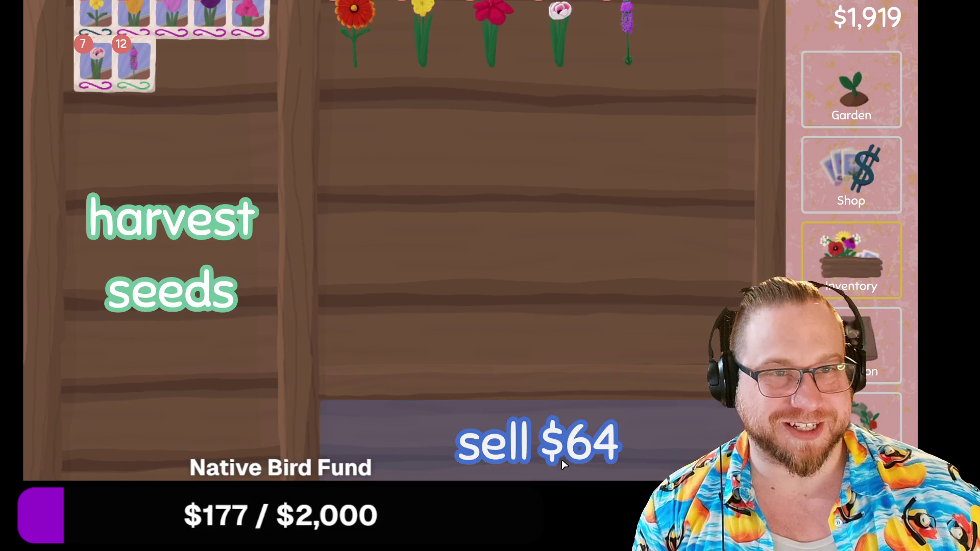
# Browse the flower collection map, then return to the inventory shelf.
pyautogui.click(851, 347)
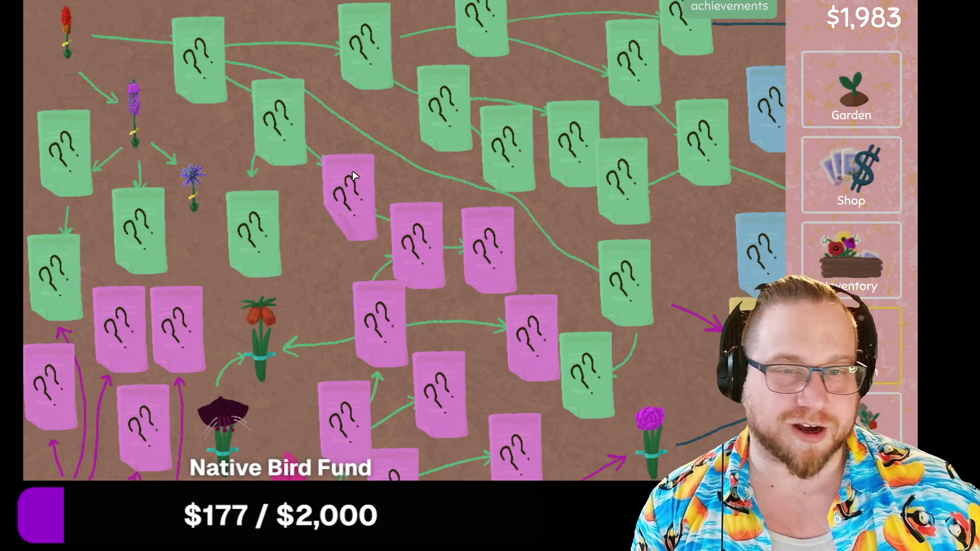
pyautogui.scroll(-6, 246, 311)
pyautogui.scroll(-3, 216, 284)
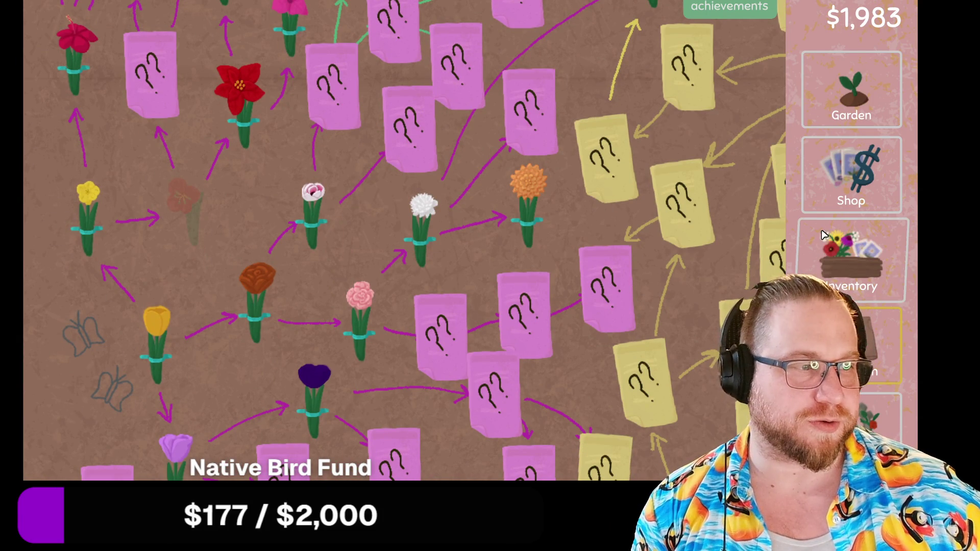
pyautogui.scroll(-2, 77, 219)
pyautogui.scroll(5, 86, 255)
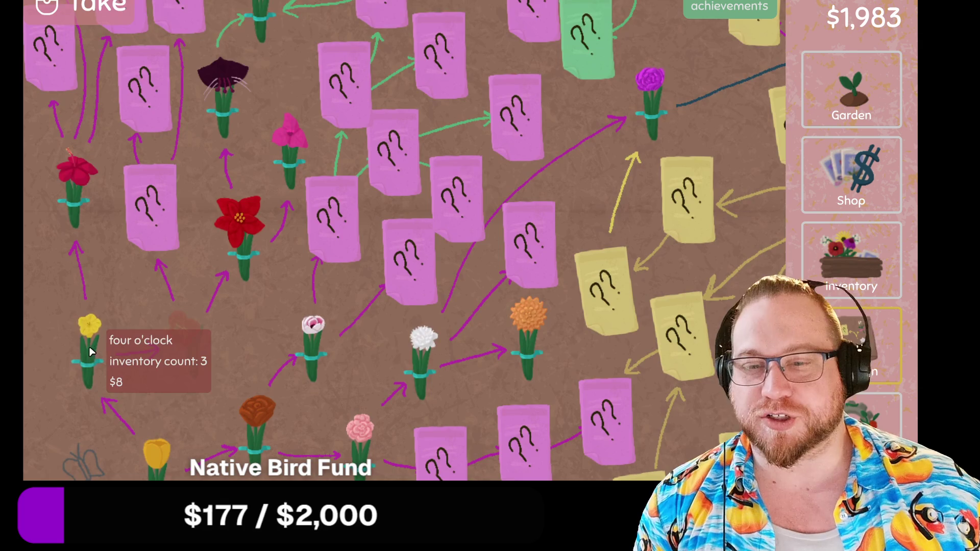
pyautogui.scroll(-2, 91, 351)
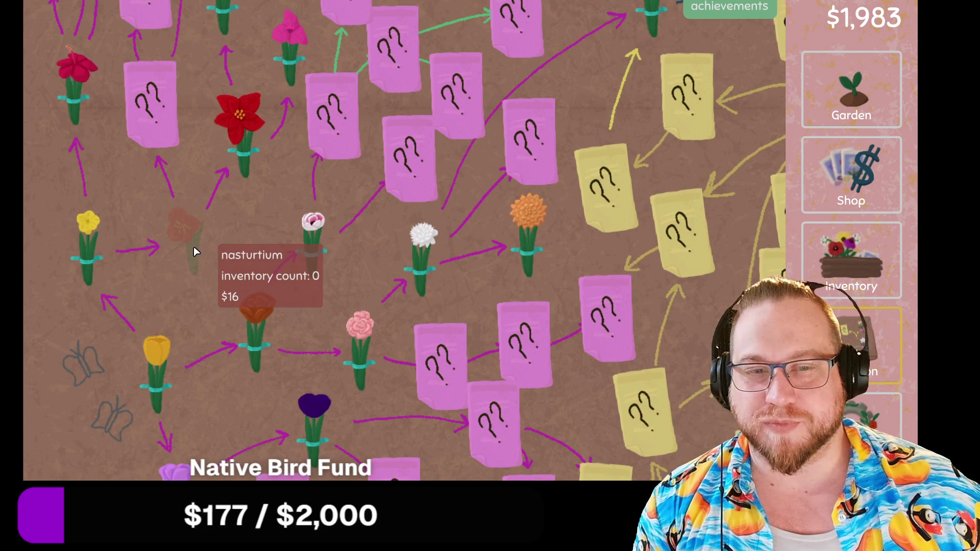
pyautogui.scroll(3, 173, 229)
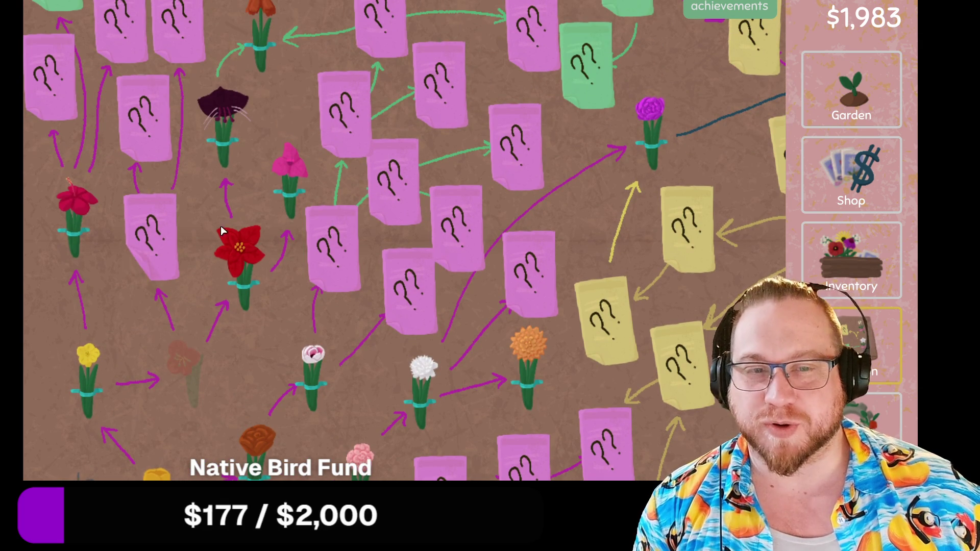
pyautogui.click(870, 251)
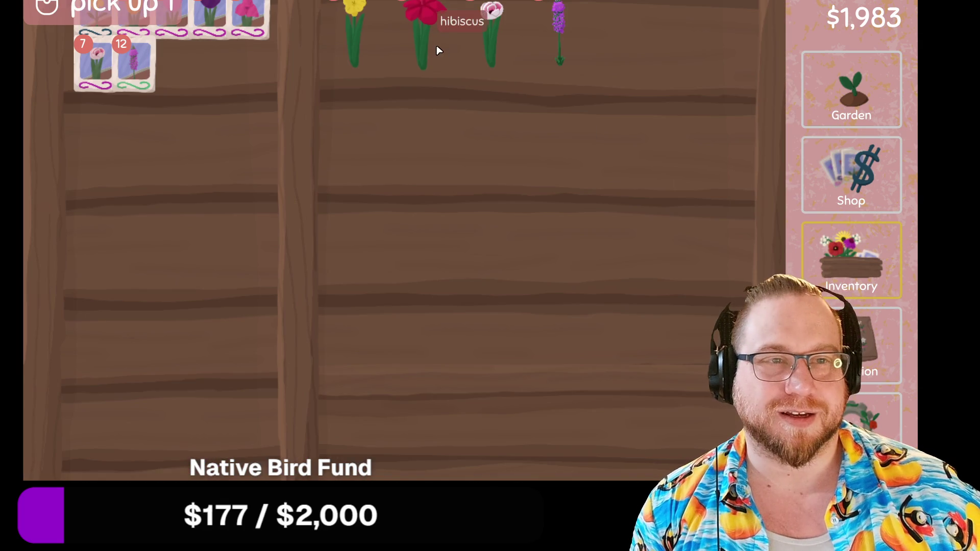
# Harvest seeds from the four o'clock flowers and recheck the collection map.
pyautogui.click(355, 48)
pyautogui.click(356, 48)
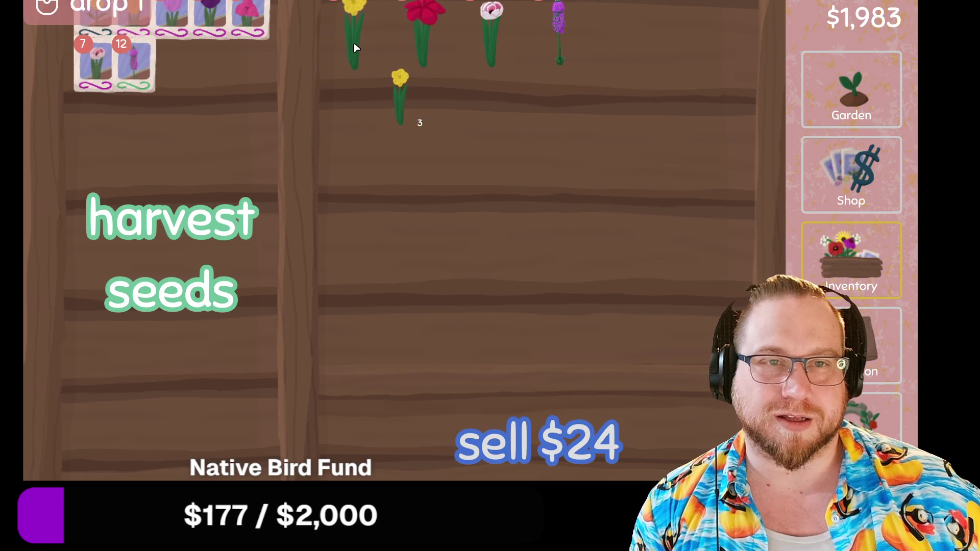
pyautogui.click(235, 194)
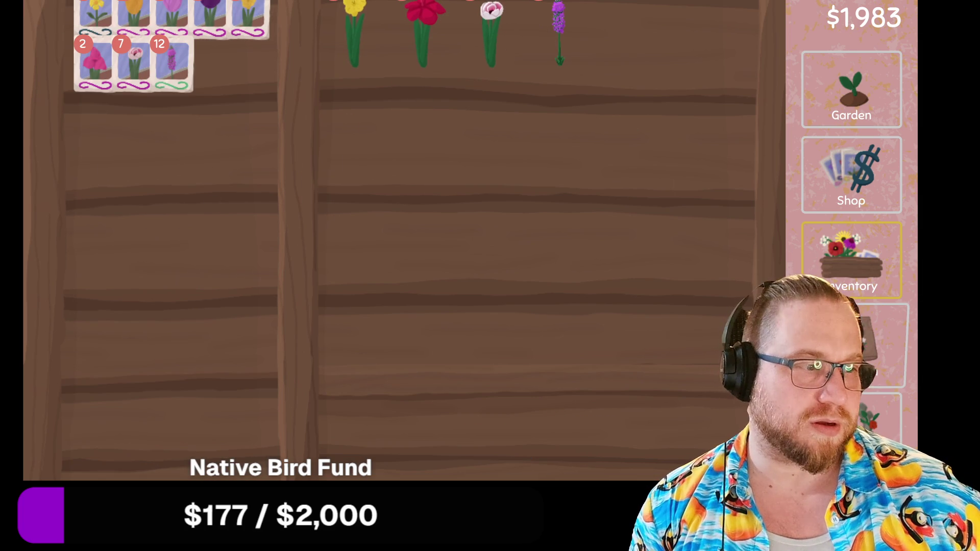
pyautogui.click(851, 345)
pyautogui.scroll(-4, 286, 286)
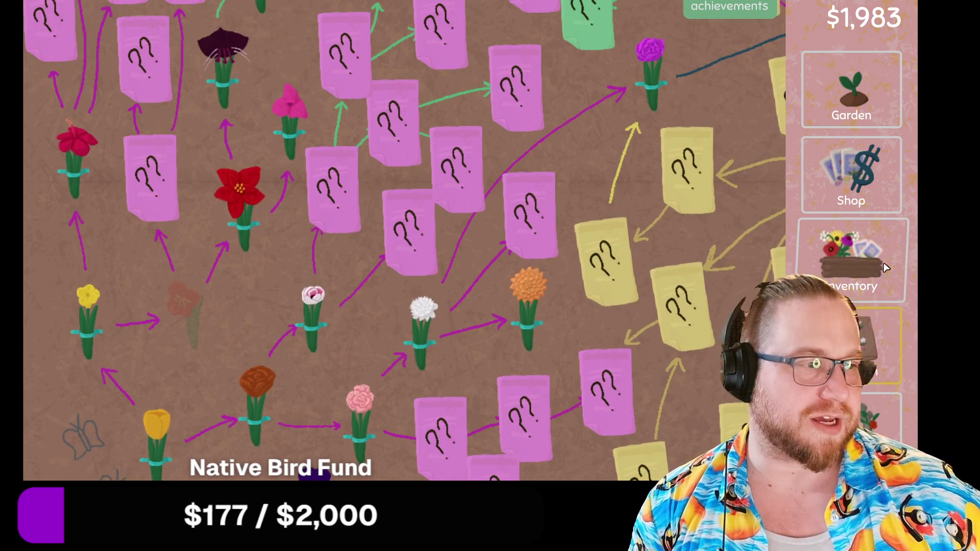
pyautogui.click(851, 257)
# Harvest seeds from the red hibiscus flower into a seed packet.
pyautogui.click(430, 27)
pyautogui.click(155, 113)
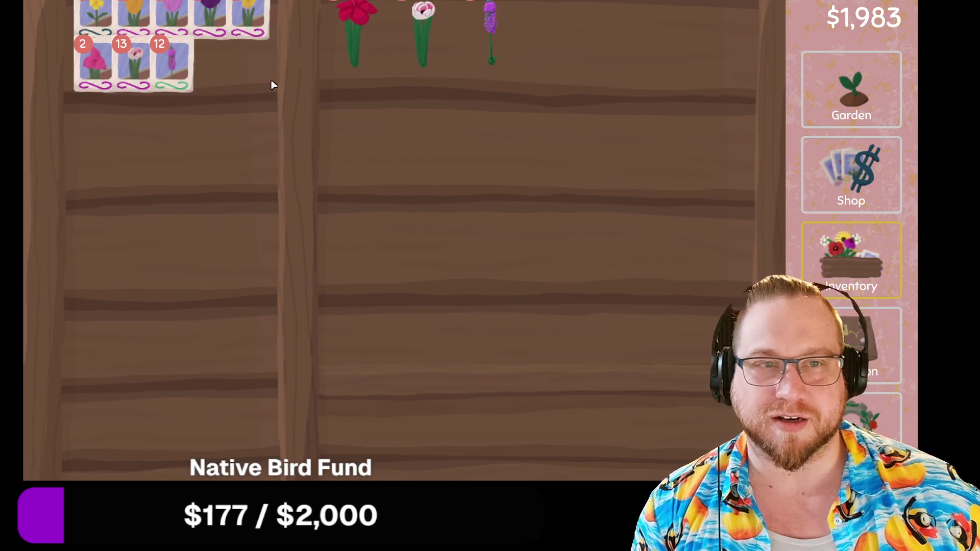
pyautogui.click(851, 345)
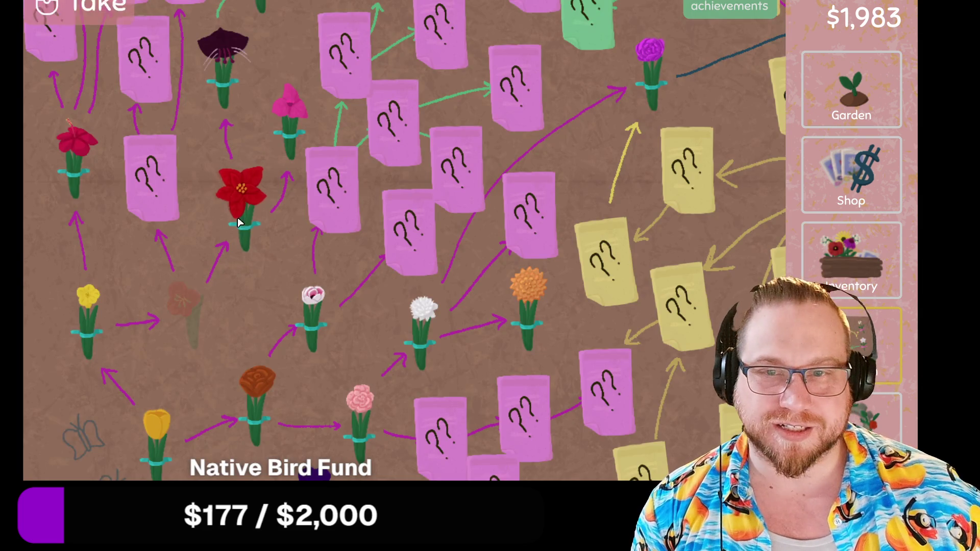
pyautogui.scroll(2, 403, 240)
pyautogui.click(851, 258)
pyautogui.click(357, 31)
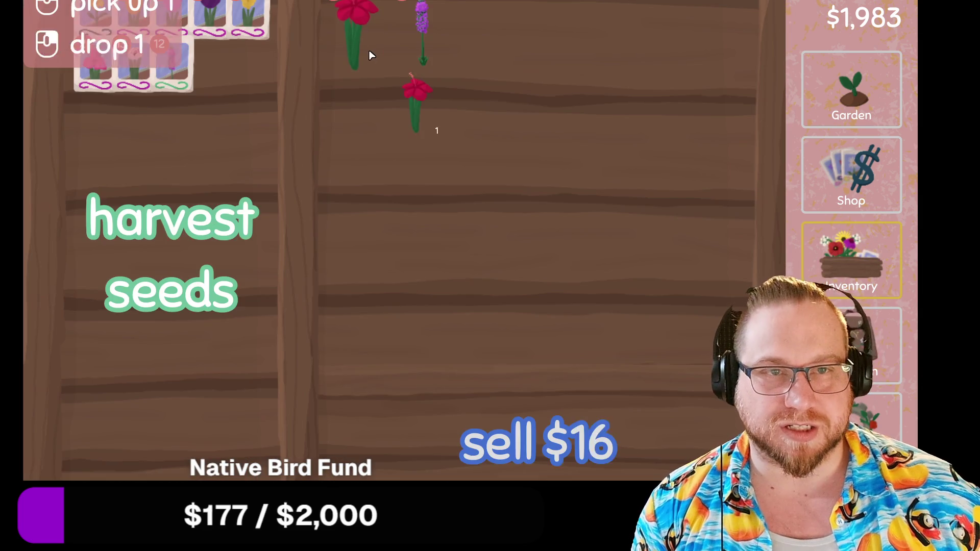
pyautogui.click(369, 50)
pyautogui.click(192, 102)
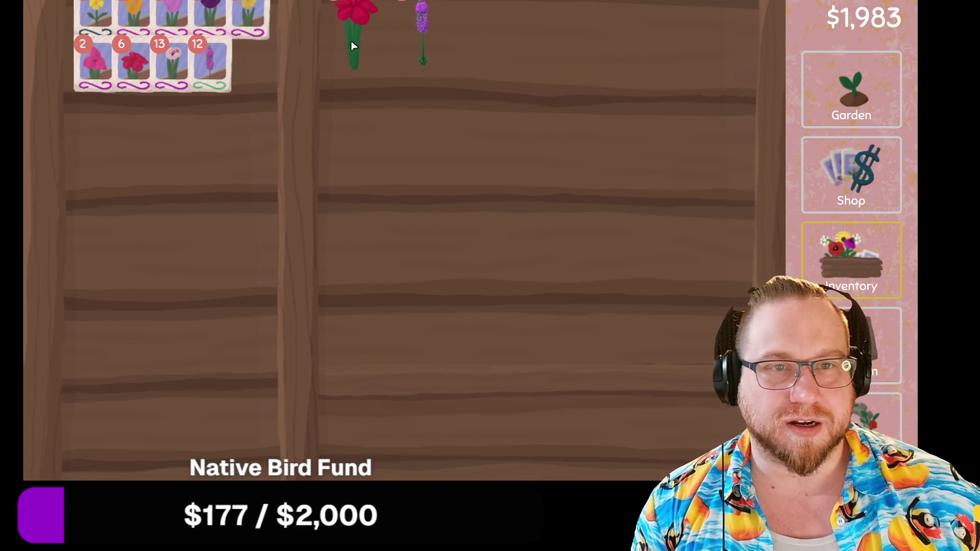
# Sell the clover for $32, raising cash to $2,015, and go to the garden.
pyautogui.click(422, 48)
pyautogui.click(612, 457)
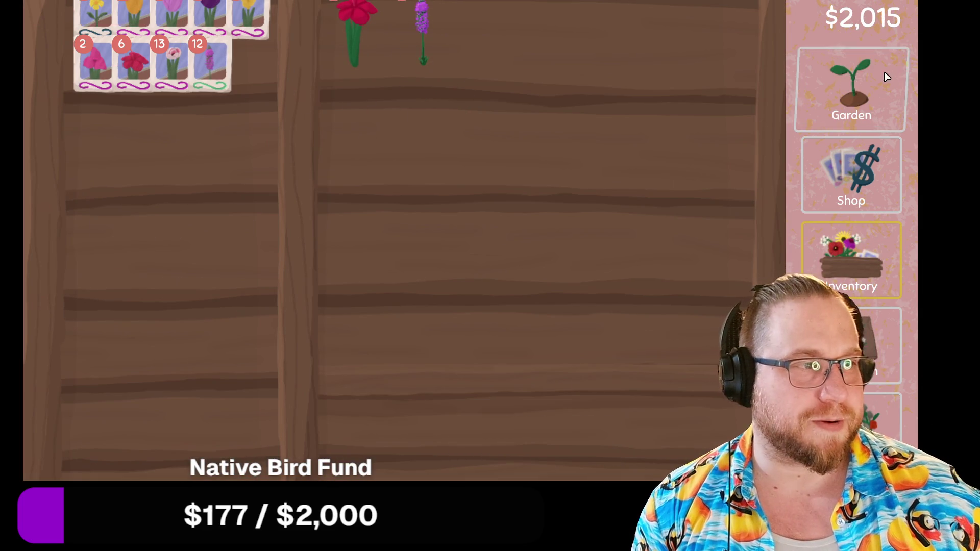
pyautogui.click(886, 77)
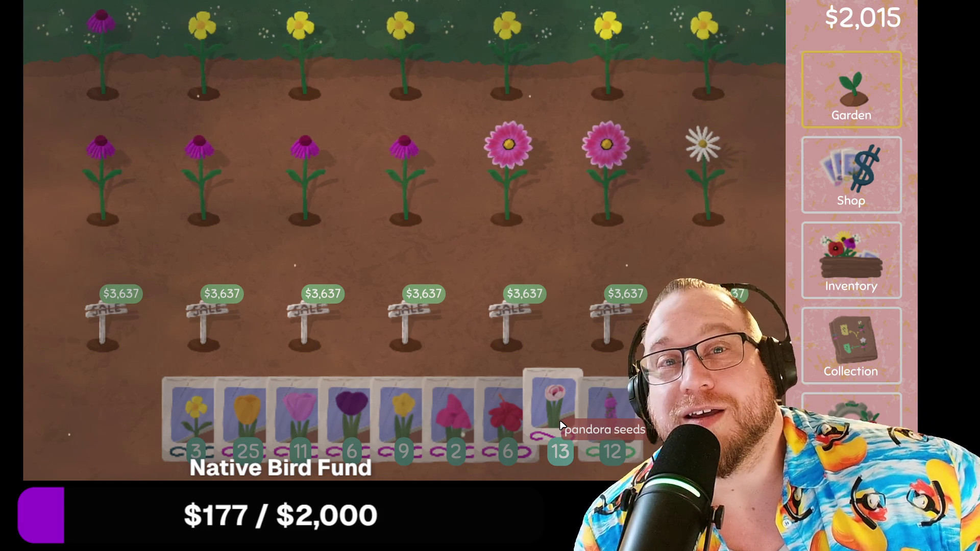
# Switch from the garden to the flower collection map.
pyautogui.click(857, 341)
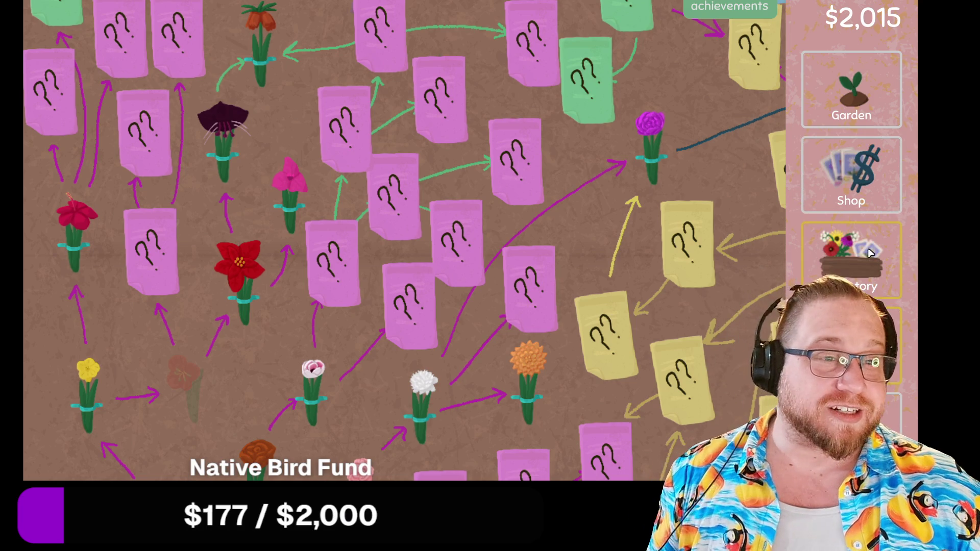
pyautogui.click(851, 253)
pyautogui.click(853, 175)
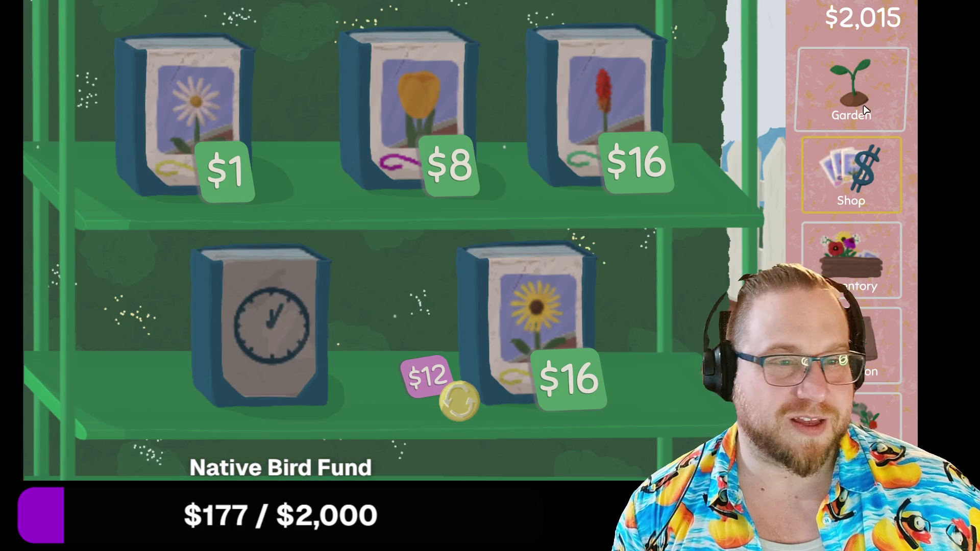
pyautogui.click(862, 99)
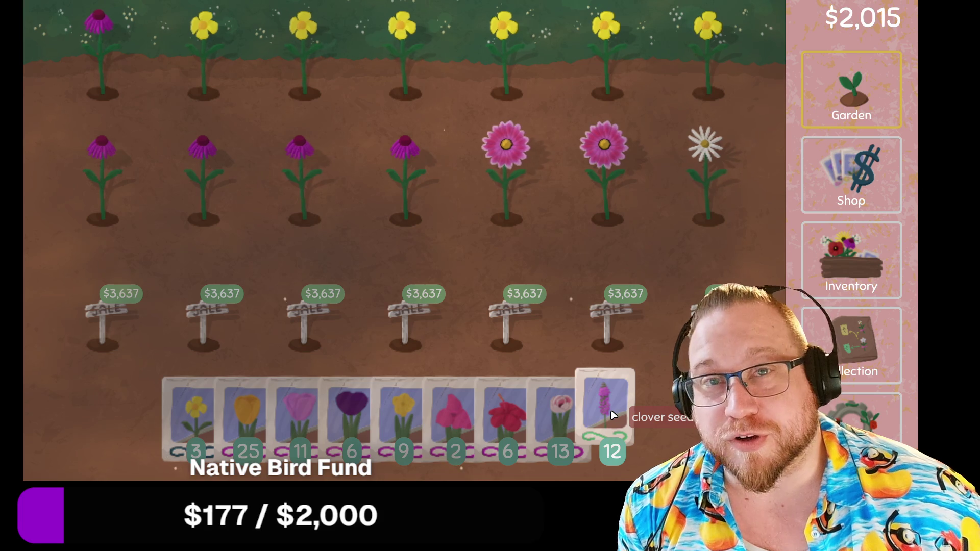
pyautogui.click(855, 331)
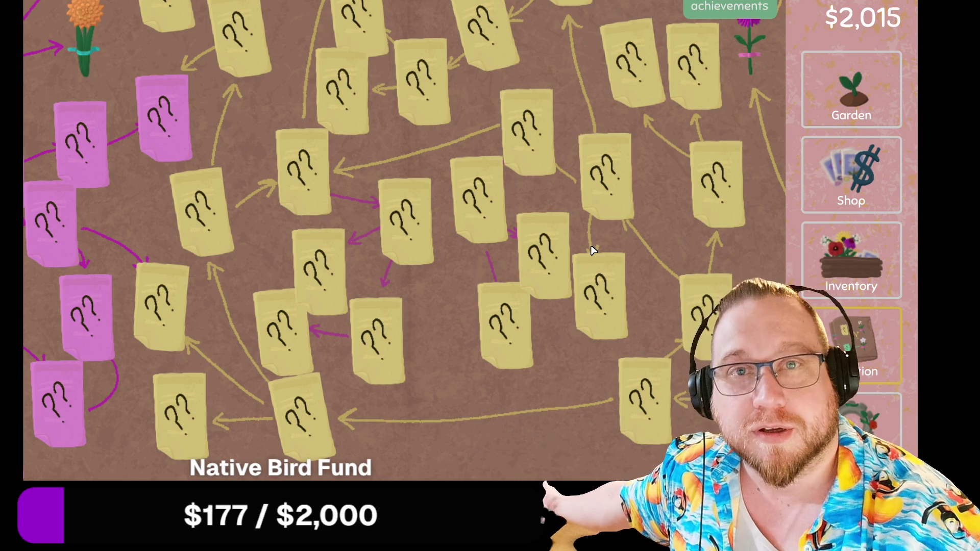
pyautogui.press('Left')
pyautogui.press('Left')
pyautogui.press('Left')
pyautogui.press('Left')
pyautogui.press('Up')
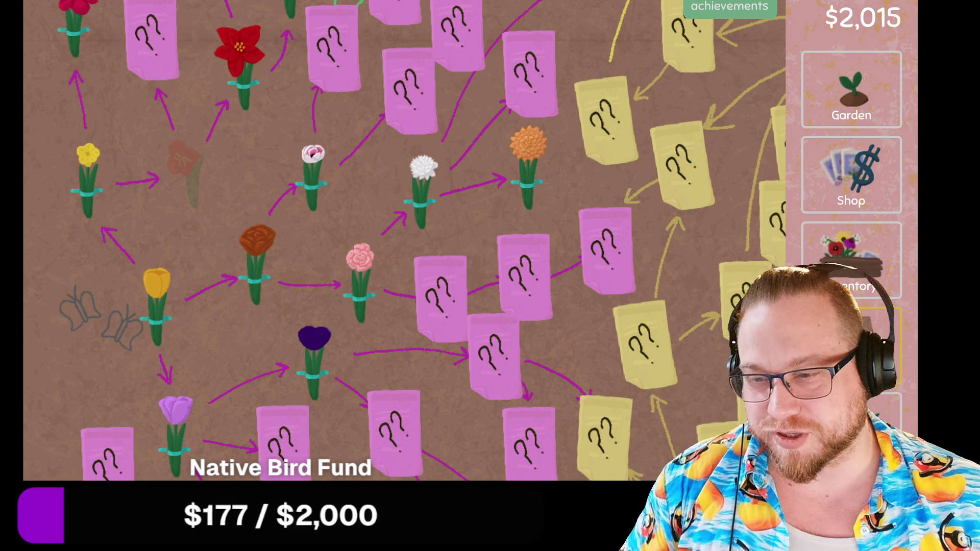
pyautogui.scroll(-3, 281, 321)
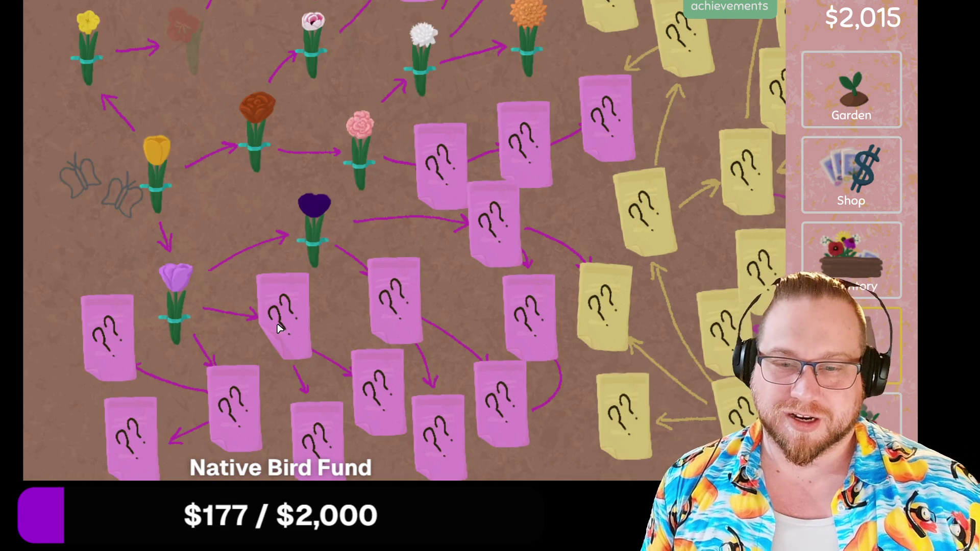
pyautogui.scroll(10, 277, 322)
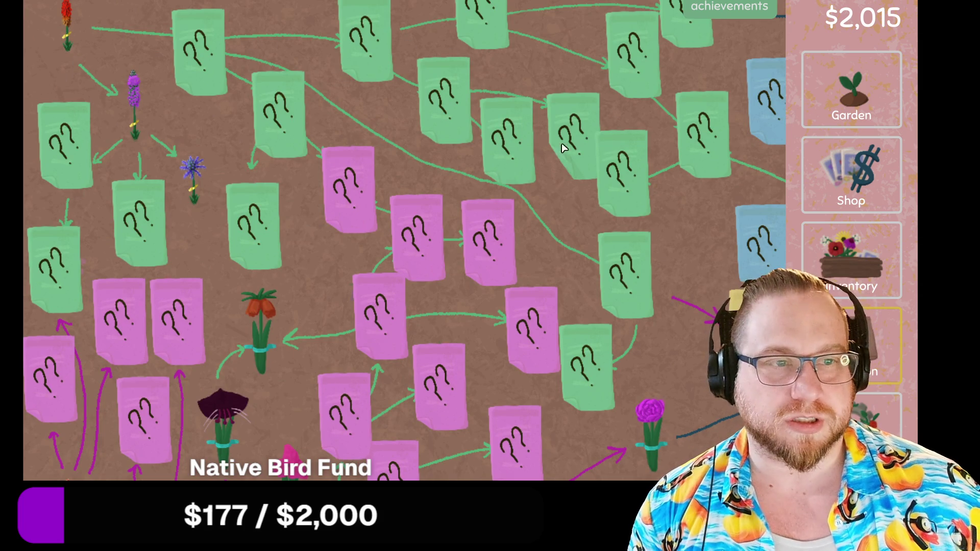
pyautogui.scroll(-5, 519, 59)
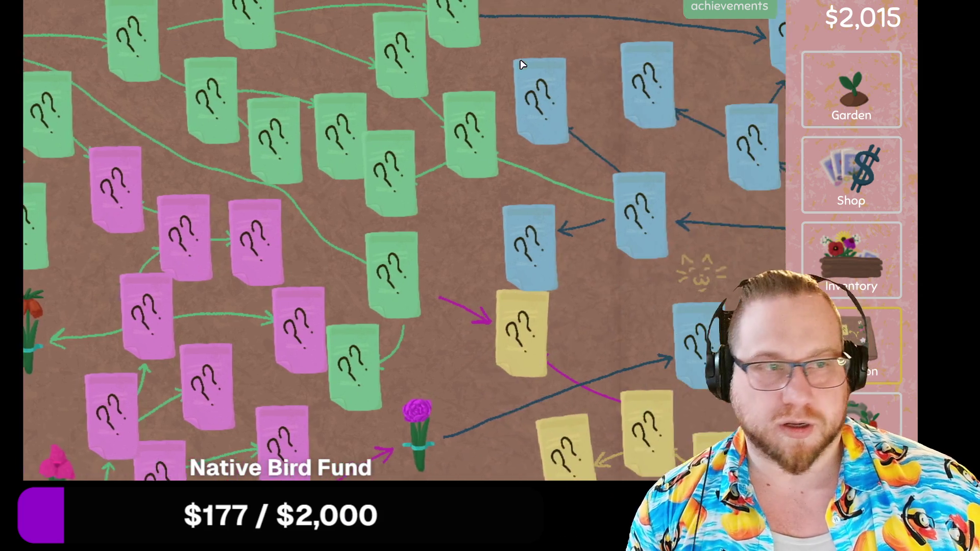
pyautogui.scroll(-5, 636, 191)
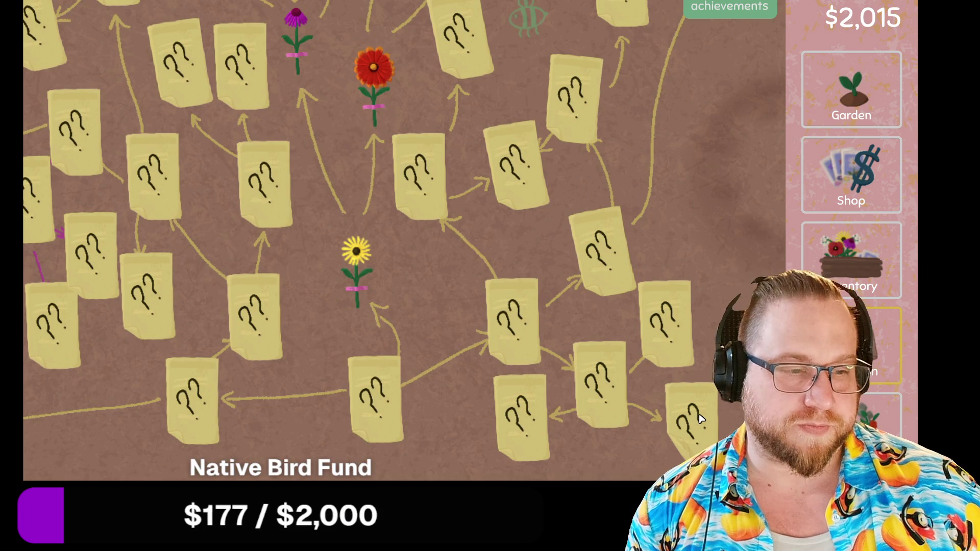
pyautogui.scroll(5, 676, 397)
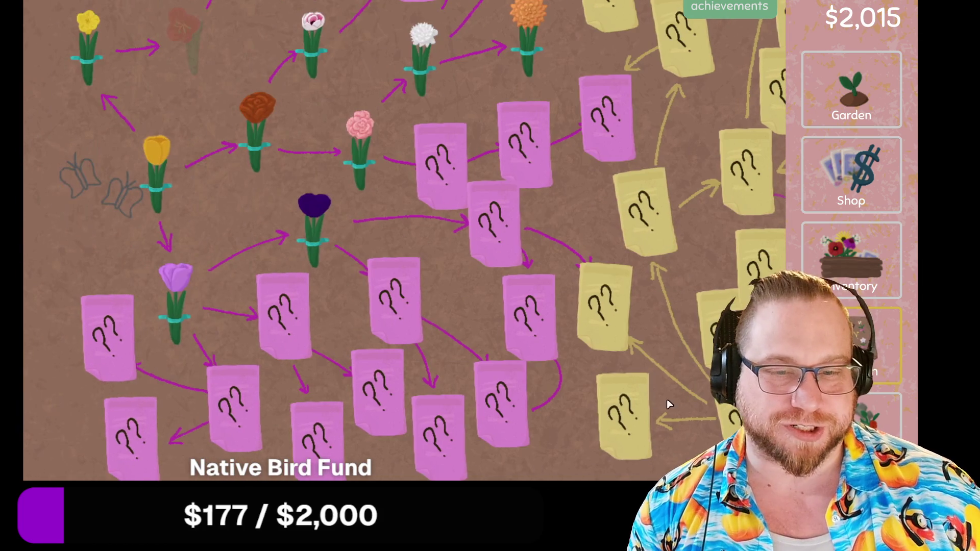
pyautogui.scroll(-5, 666, 399)
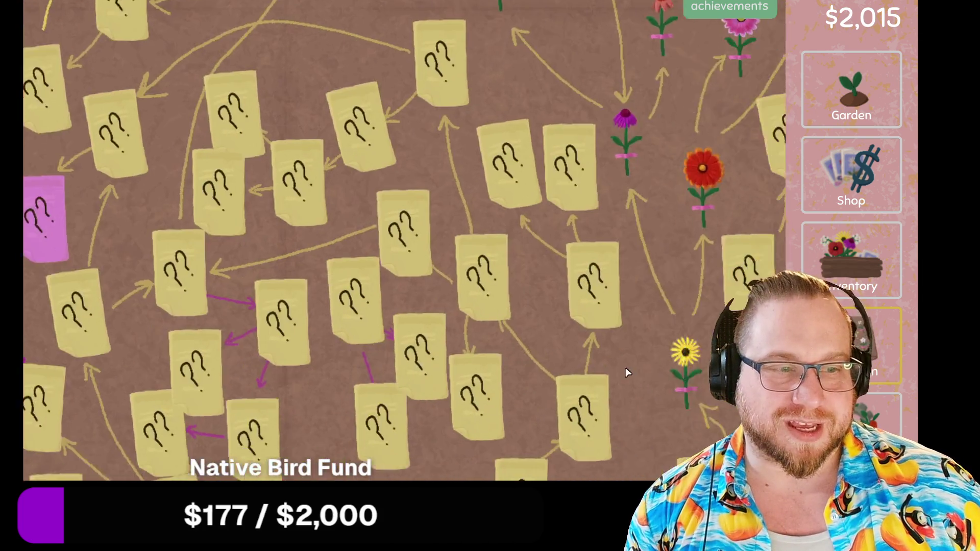
pyautogui.hscroll(5, 625, 368)
pyautogui.moveTo(392, 333)
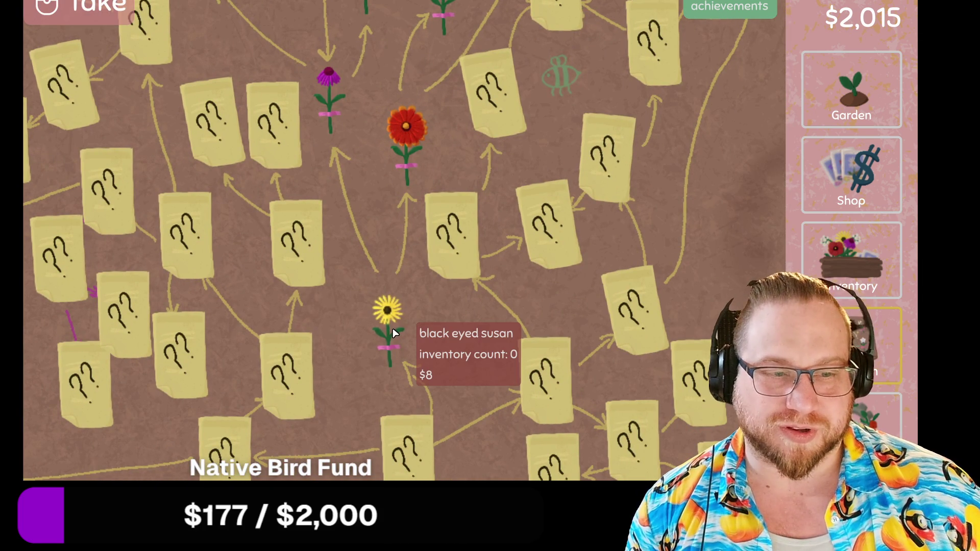
pyautogui.click(845, 169)
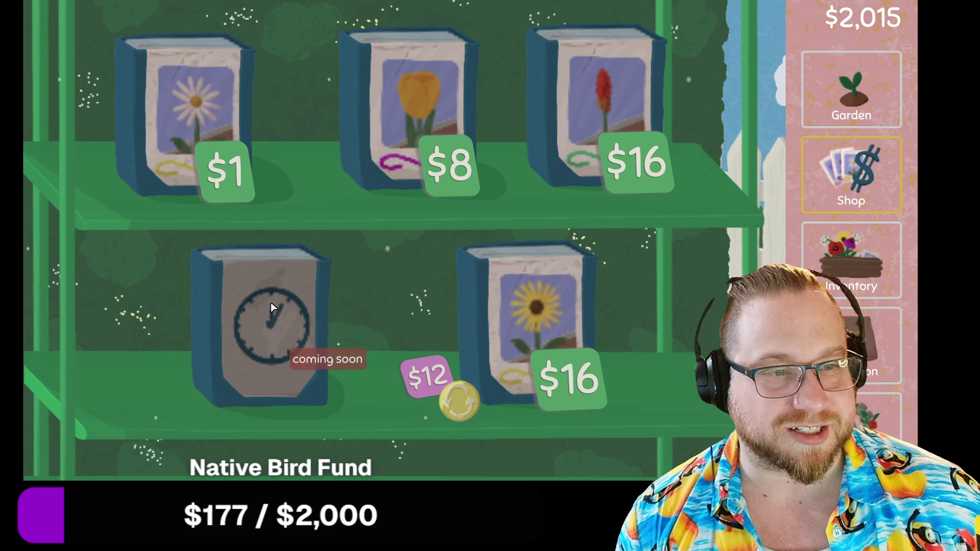
# Leave the seed shop and go back to the garden plots.
pyautogui.click(854, 91)
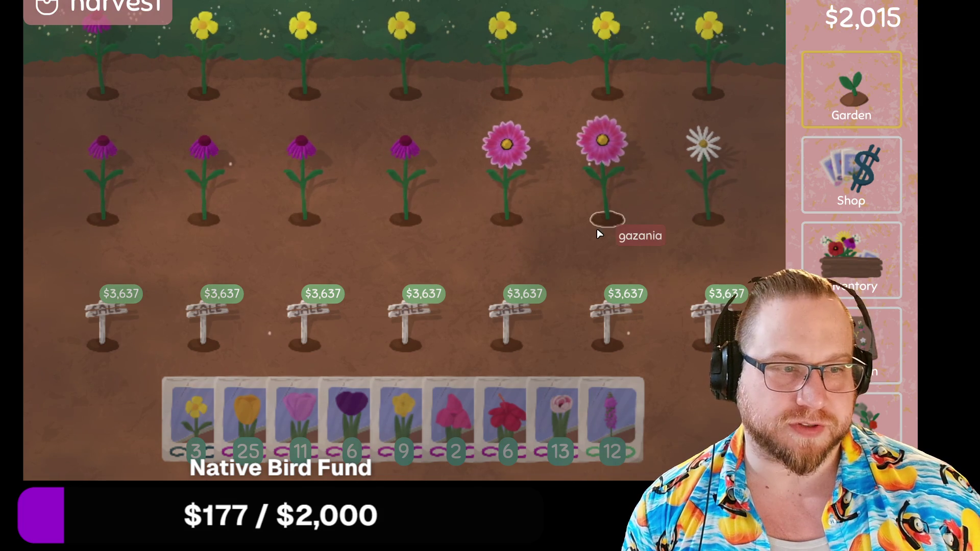
# Plant pandora seeds in the daisy plot and four middle-row plots, and hibiscus top-right.
pyautogui.moveTo(563, 418)
pyautogui.mouseDown()
pyautogui.moveTo(592, 403)
pyautogui.moveTo(695, 218)
pyautogui.mouseUp()
pyautogui.moveTo(604, 227)
pyautogui.mouseDown()
pyautogui.moveTo(503, 212)
pyautogui.moveTo(104, 219)
pyautogui.moveTo(97, 85)
pyautogui.moveTo(470, 103)
pyautogui.moveTo(671, 96)
pyautogui.moveTo(666, 173)
pyautogui.mouseUp()
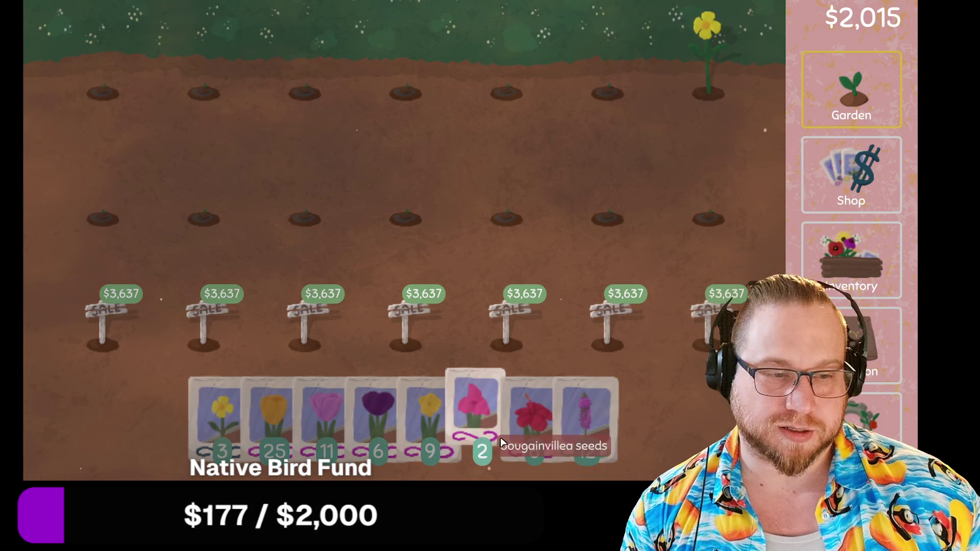
pyautogui.moveTo(535, 437)
pyautogui.mouseDown()
pyautogui.moveTo(715, 67)
pyautogui.moveTo(706, 118)
pyautogui.moveTo(488, 434)
pyautogui.mouseUp()
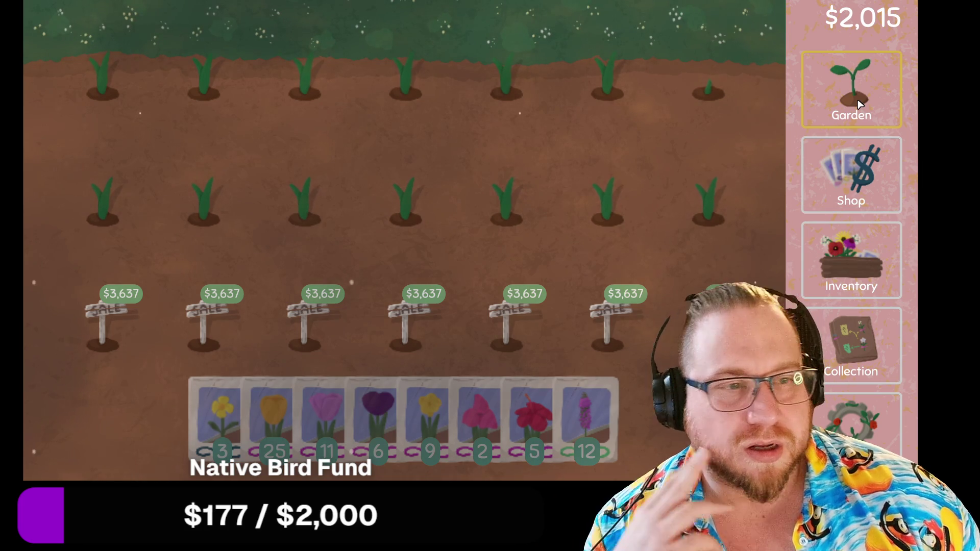
# Look over the seed shop's packets, then go back to the garden.
pyautogui.click(851, 176)
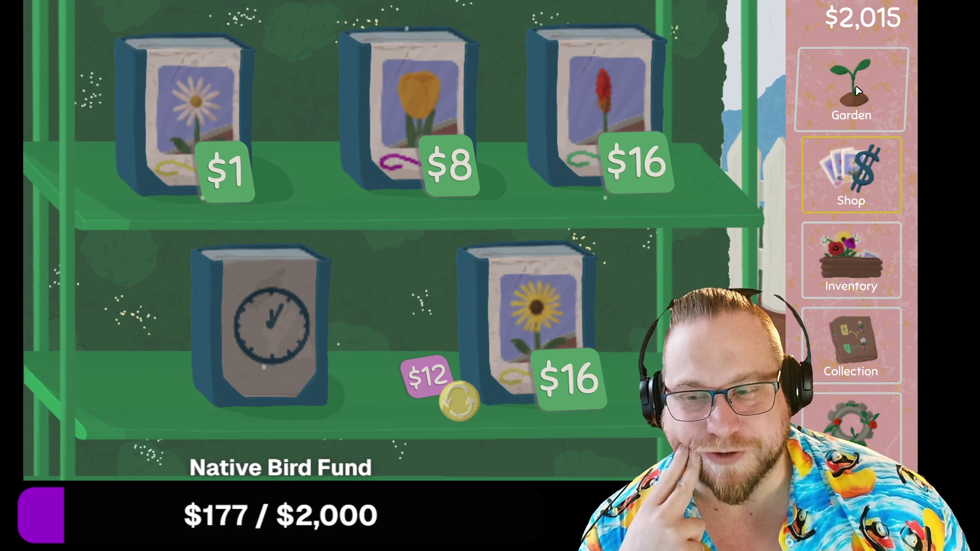
pyautogui.click(856, 88)
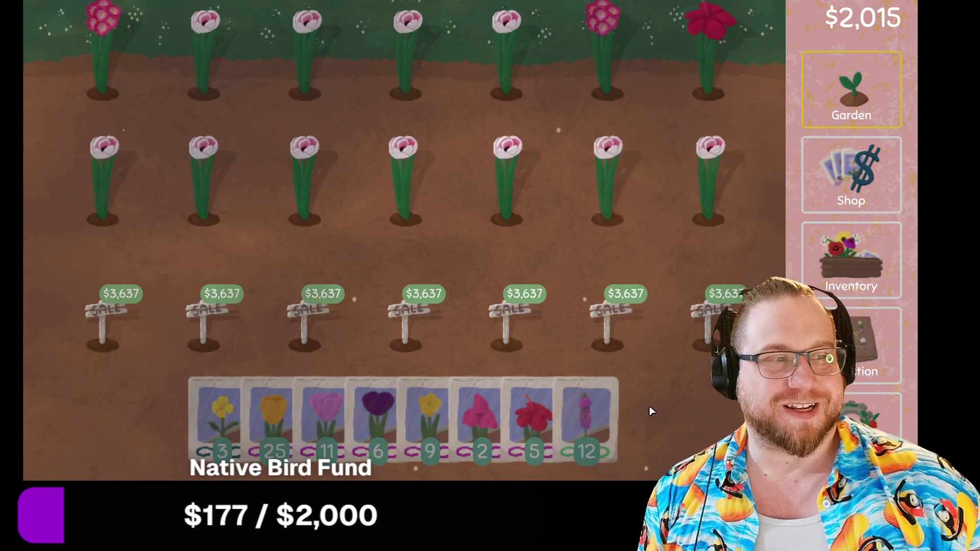
# Sow clover seeds across the second-row plots, pick the yellow seeds, and open the collection map.
pyautogui.click(578, 436)
pyautogui.moveTo(715, 209)
pyautogui.mouseDown()
pyautogui.moveTo(105, 213)
pyautogui.moveTo(130, 88)
pyautogui.moveTo(728, 96)
pyautogui.moveTo(722, 124)
pyautogui.mouseUp()
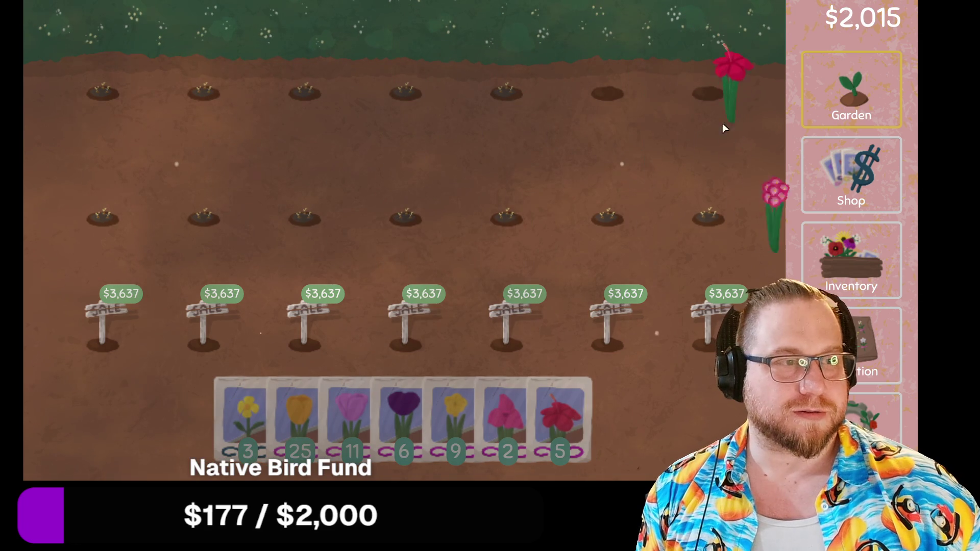
pyautogui.click(241, 408)
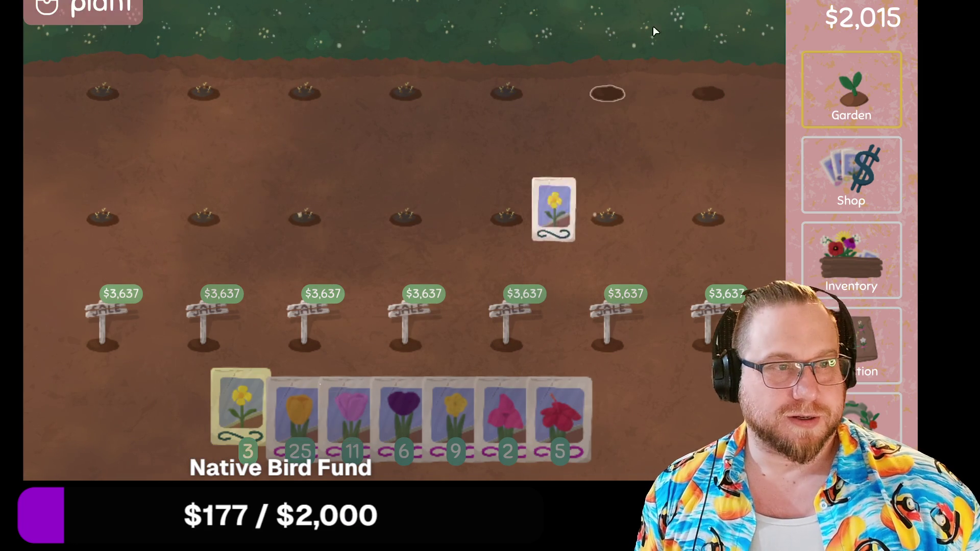
pyautogui.click(868, 347)
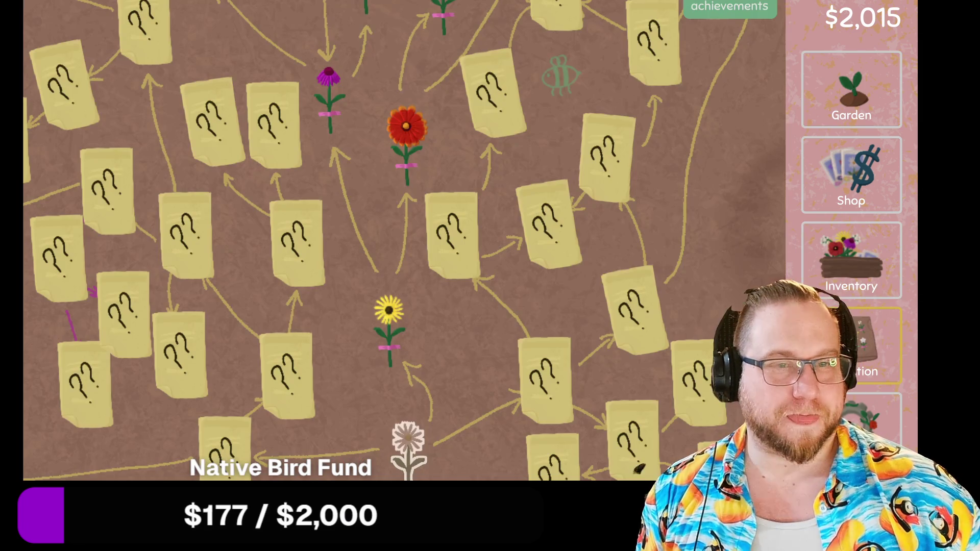
# Pan the collection map with the A, W, S and D keys, then open the inventory.
pyautogui.press('a')
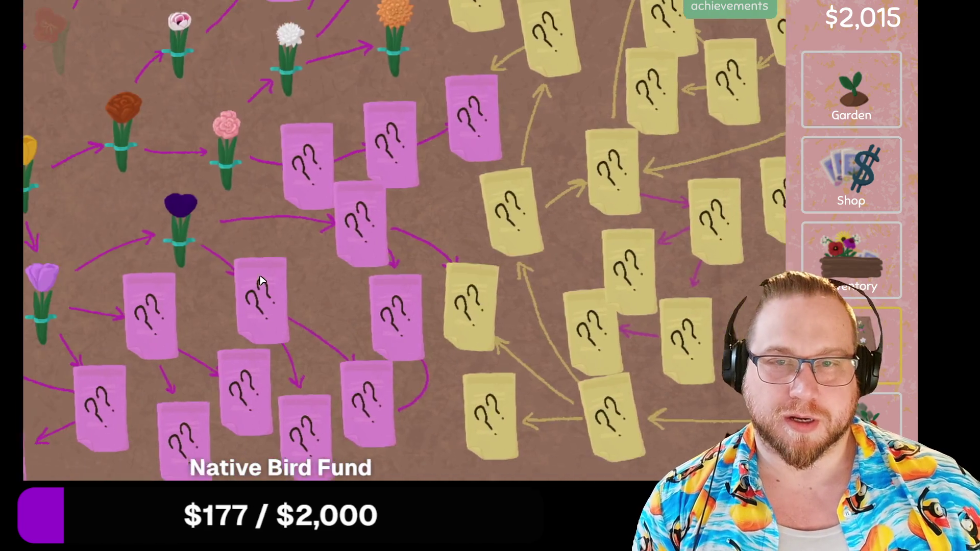
pyautogui.press('w')
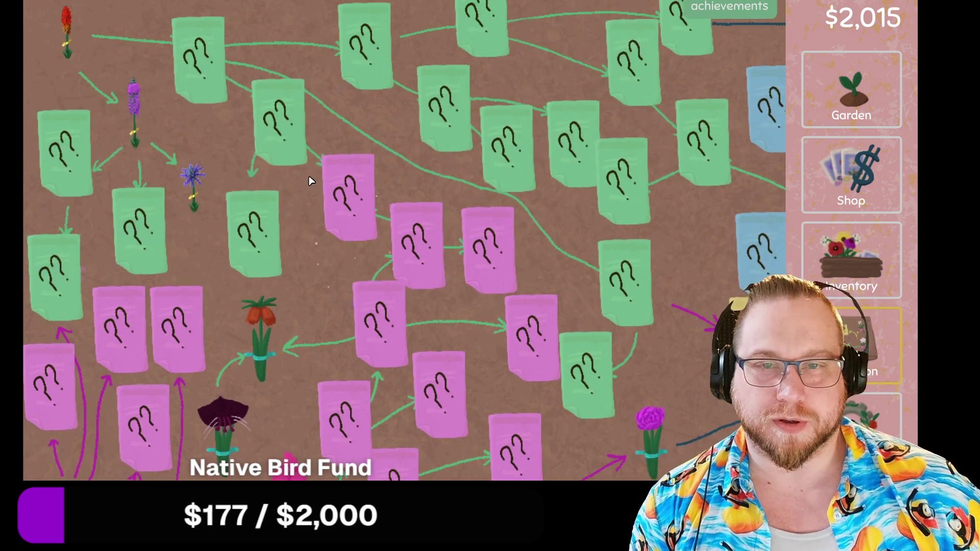
pyautogui.press('s')
pyautogui.press('s')
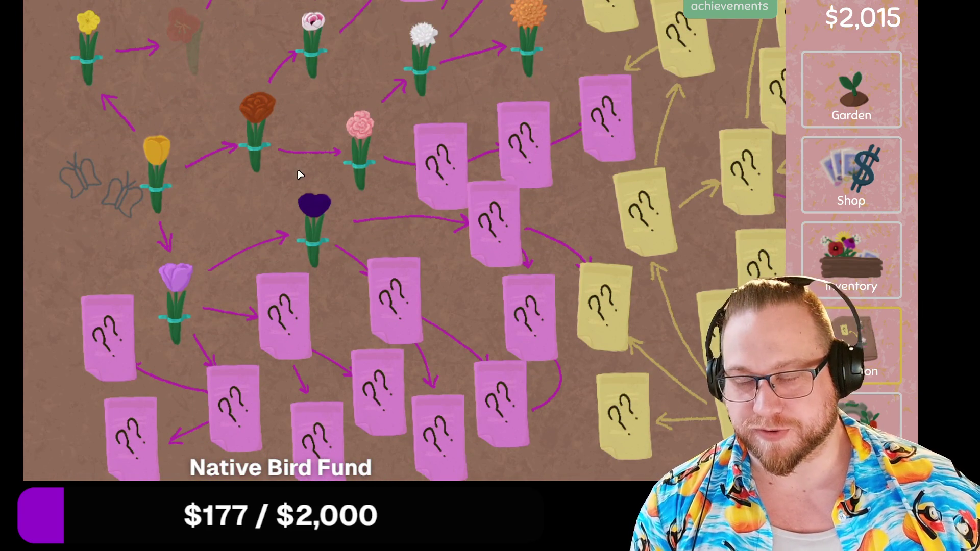
pyautogui.press('d')
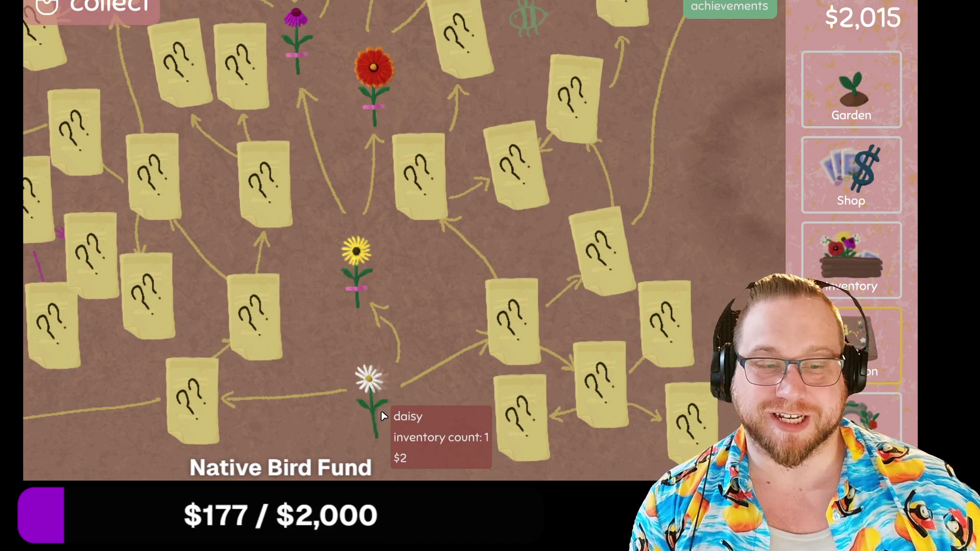
pyautogui.click(840, 237)
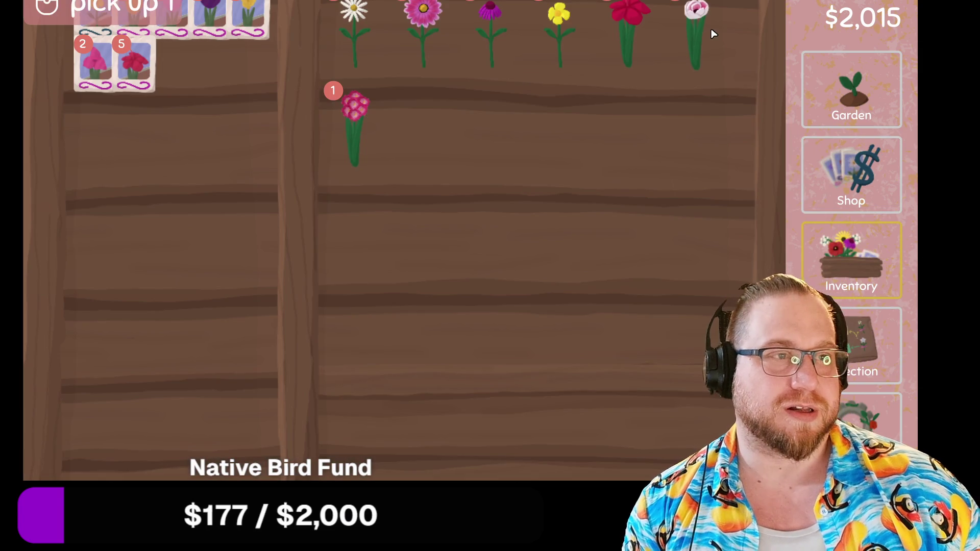
# Harvest seeds from a yellow flower, the rhododendron, a stack of pink tulips, and the gazania.
pyautogui.moveTo(362, 36); pyautogui.dragTo(228, 102)
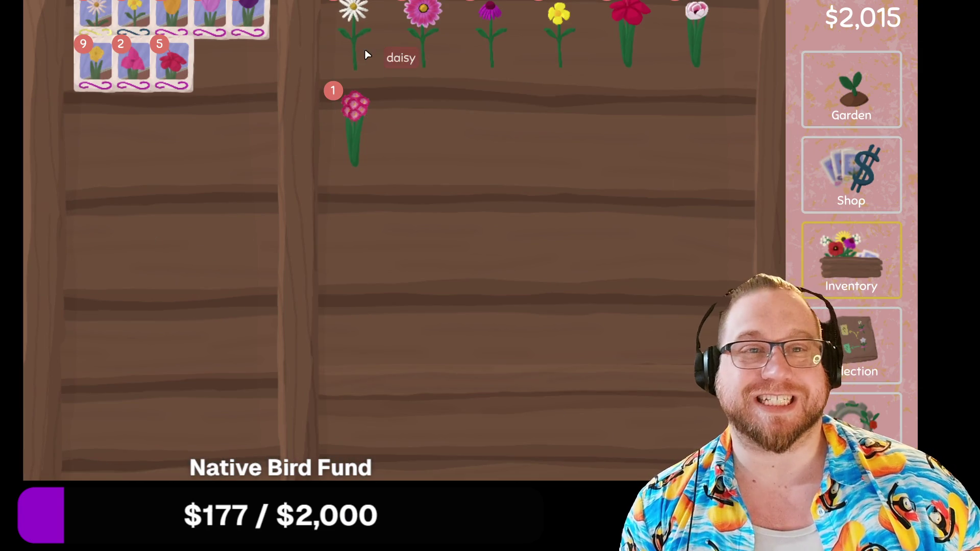
pyautogui.moveTo(352, 138)
pyautogui.mouseDown()
pyautogui.moveTo(295, 161)
pyautogui.moveTo(228, 107)
pyautogui.mouseUp()
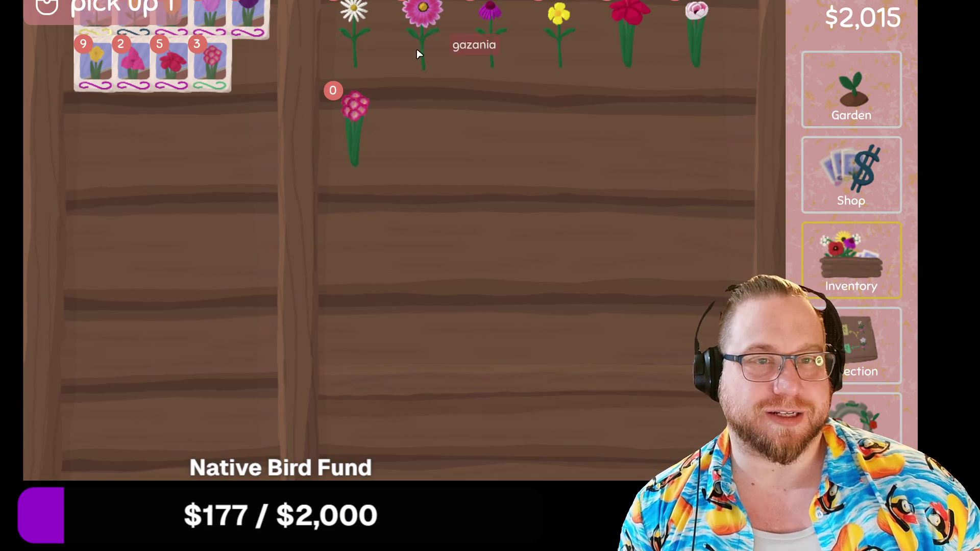
pyautogui.moveTo(695, 37); pyautogui.dragTo(168, 183)
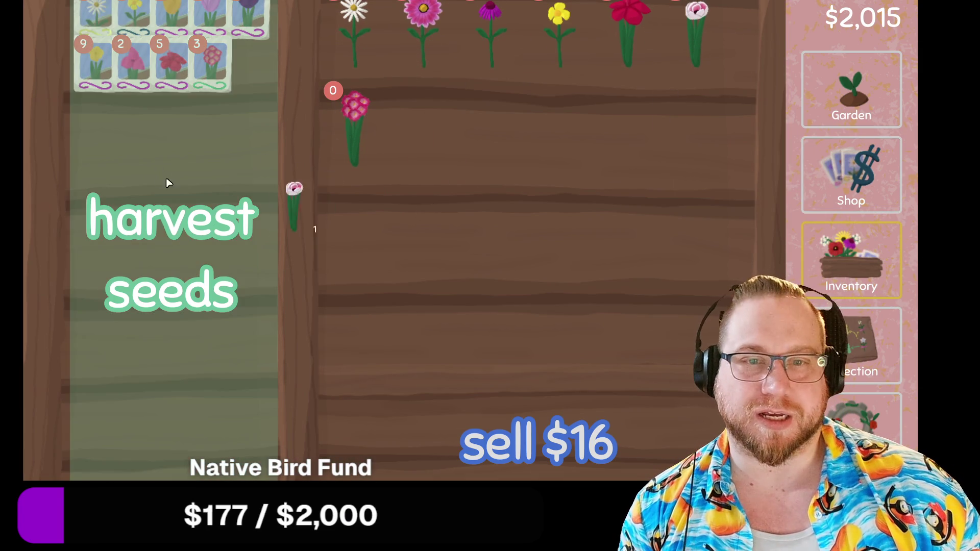
pyautogui.click(687, 44)
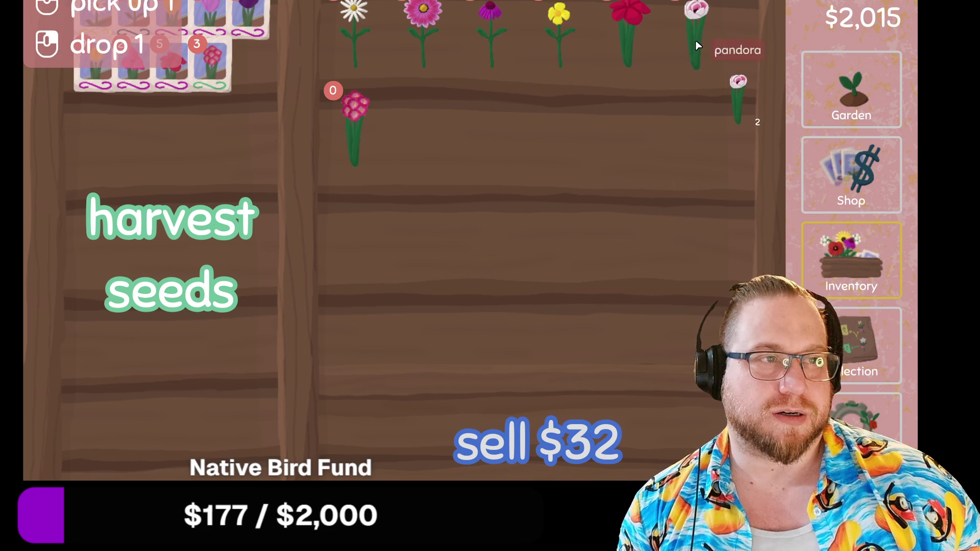
pyautogui.doubleClick(689, 41)
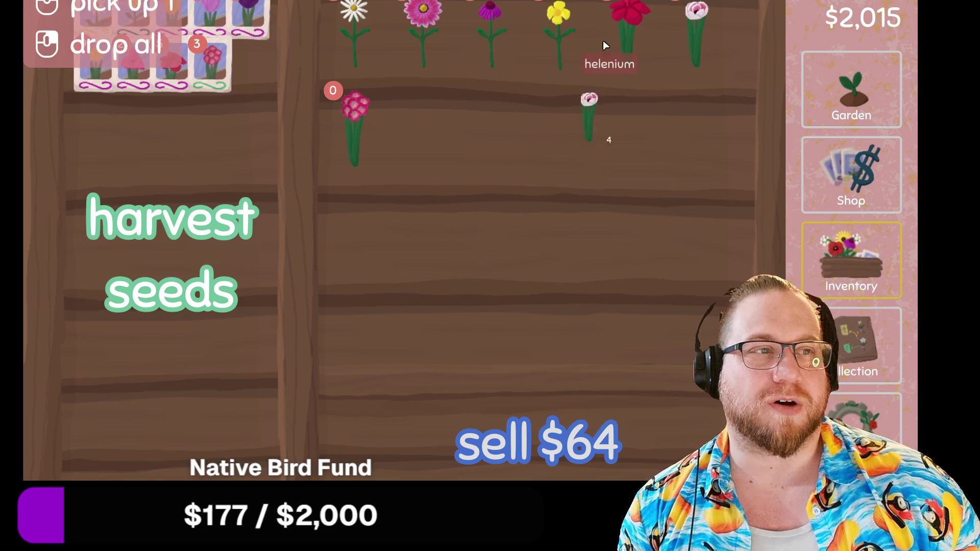
pyautogui.doubleClick(697, 19)
pyautogui.doubleClick(697, 19)
pyautogui.rightClick(697, 18)
pyautogui.rightClick(697, 19)
pyautogui.rightClick(697, 19)
pyautogui.rightClick(697, 18)
pyautogui.rightClick(696, 19)
pyautogui.click(697, 18)
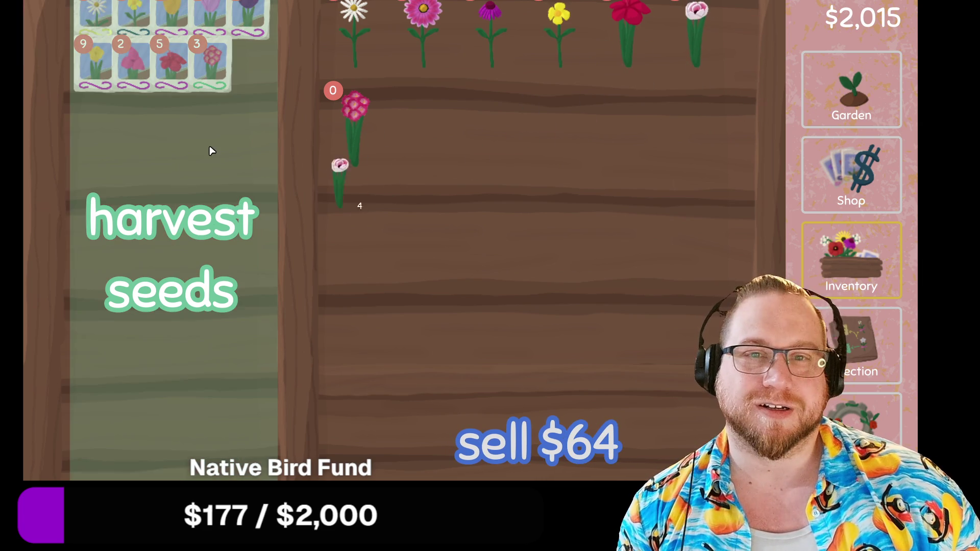
pyautogui.click(210, 148)
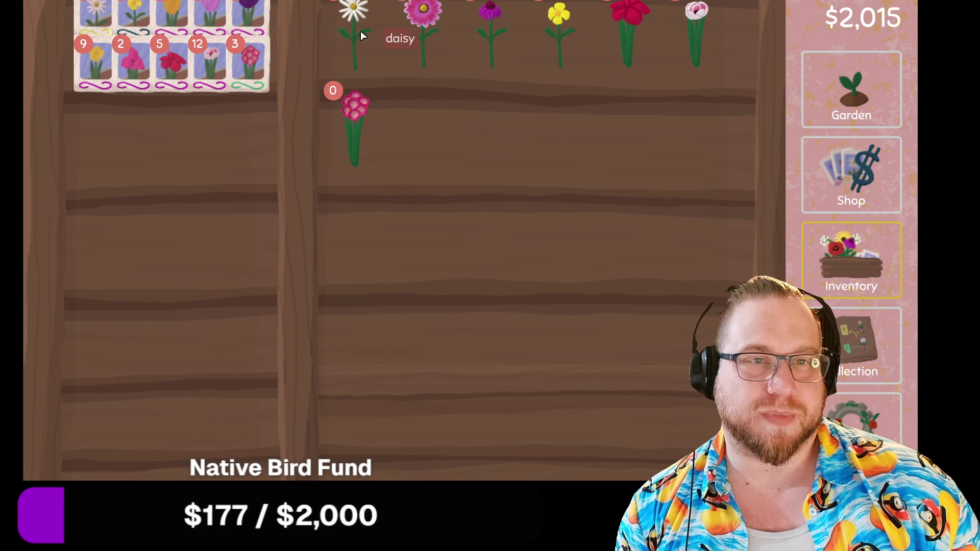
pyautogui.click(420, 38)
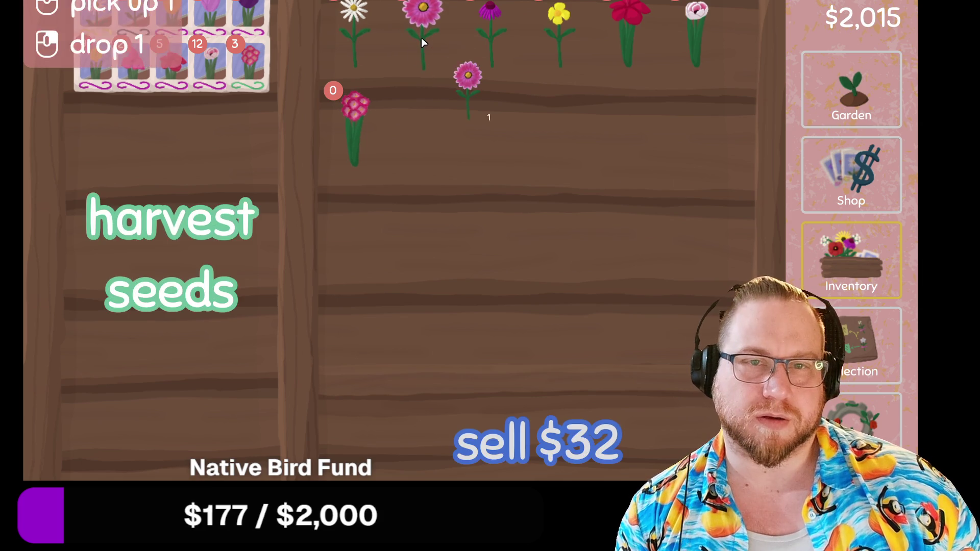
pyautogui.click(233, 138)
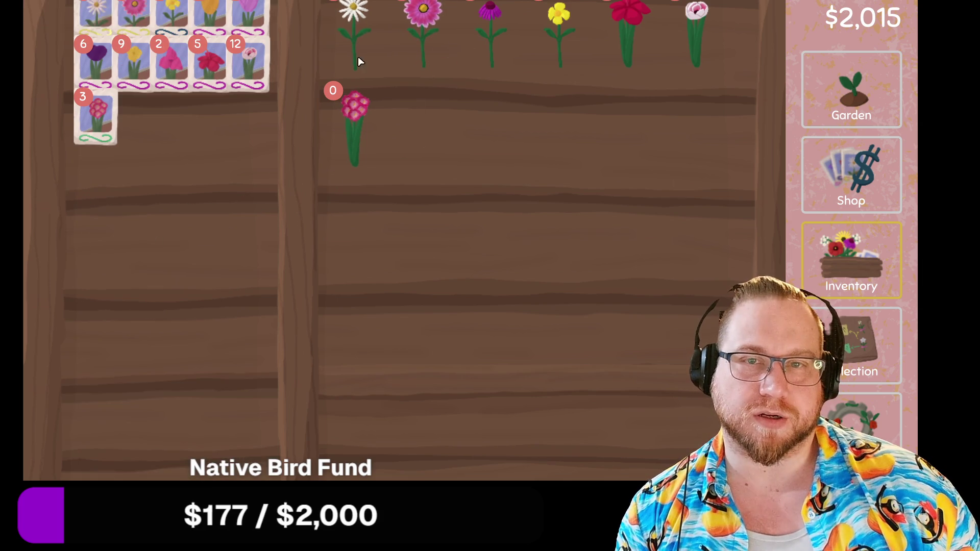
# Sell a stack of echinacea and a cosmos.
pyautogui.click(500, 44)
pyautogui.click(510, 41)
pyautogui.click(499, 31)
pyautogui.click(499, 32)
pyautogui.click(497, 32)
pyautogui.rightClick(494, 32)
pyautogui.rightClick(494, 33)
pyautogui.rightClick(494, 34)
pyautogui.rightClick(493, 35)
pyautogui.click(494, 35)
pyautogui.click(494, 35)
pyautogui.click(494, 35)
pyautogui.click(493, 35)
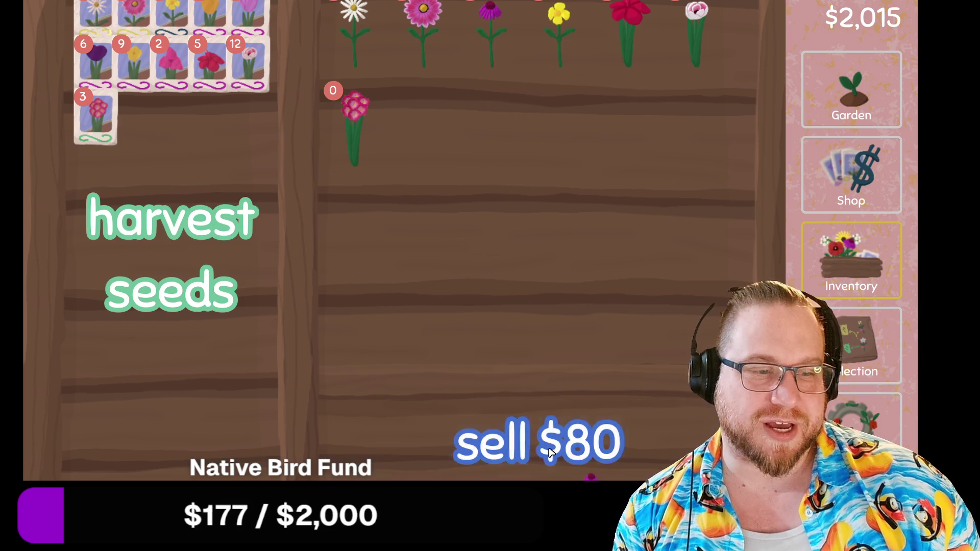
pyautogui.click(562, 444)
pyautogui.click(412, 27)
pyautogui.click(553, 437)
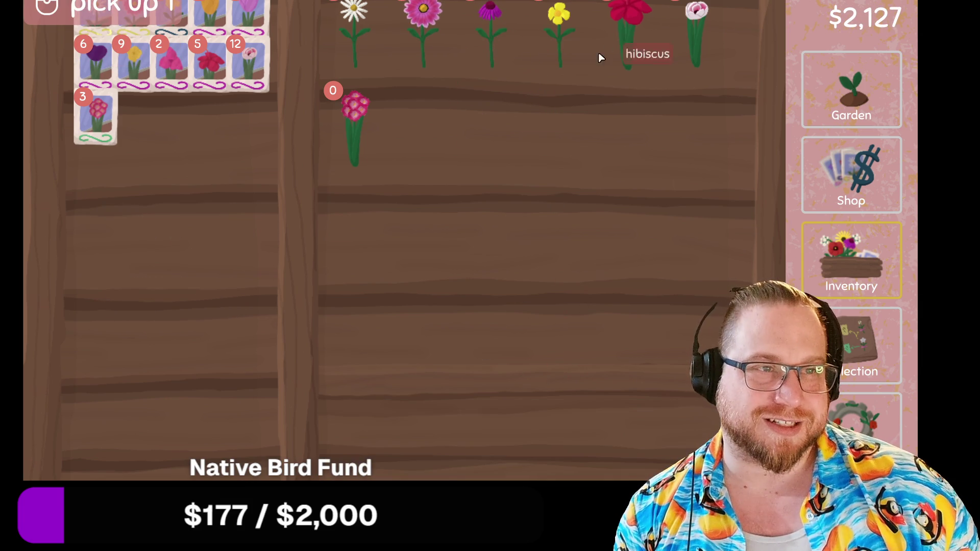
# Sell the heleniums, a hibiscus and a pink flower from the top shelf.
pyautogui.click(562, 46)
pyautogui.click(561, 46)
pyautogui.click(561, 46)
pyautogui.click(561, 46)
pyautogui.click(559, 62)
pyautogui.click(559, 62)
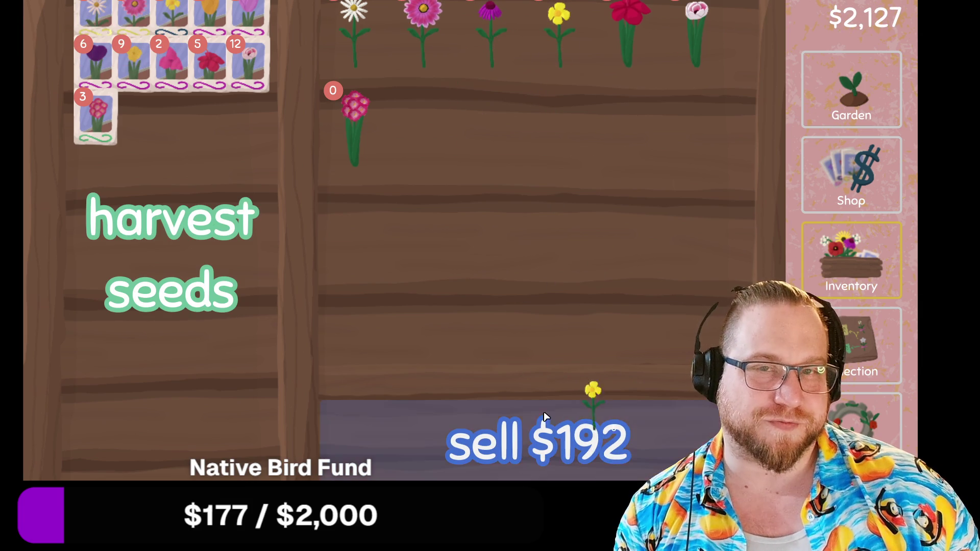
pyautogui.rightClick(620, 59)
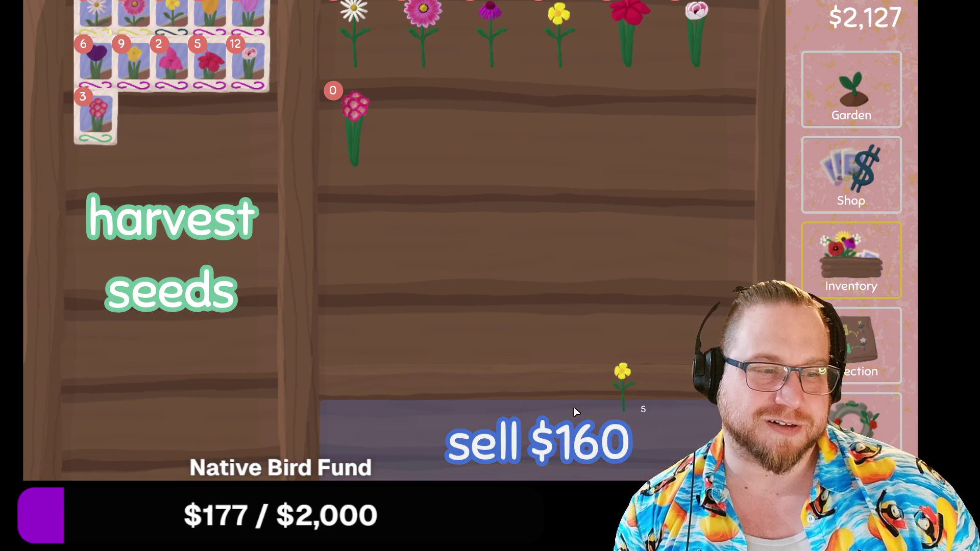
pyautogui.click(622, 403)
pyautogui.click(629, 44)
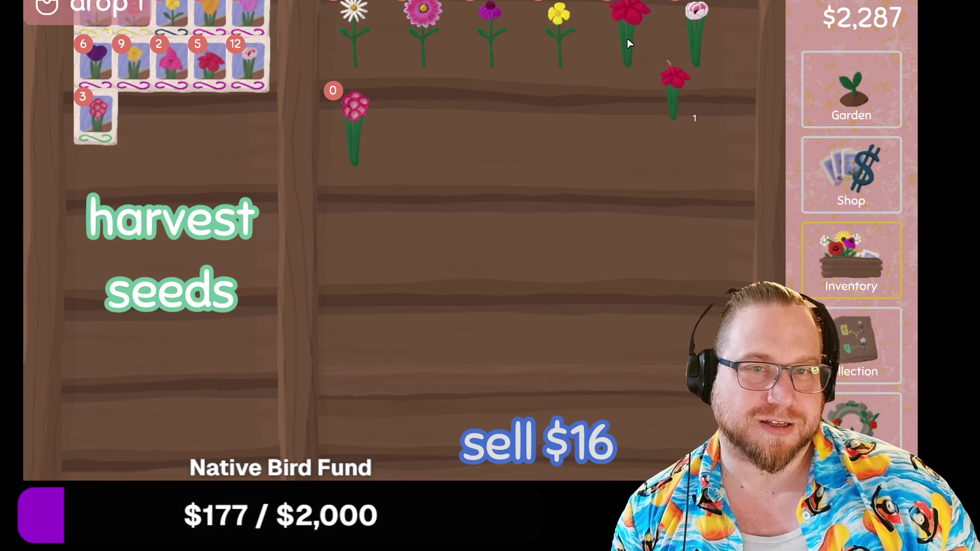
pyautogui.click(580, 411)
pyautogui.click(551, 46)
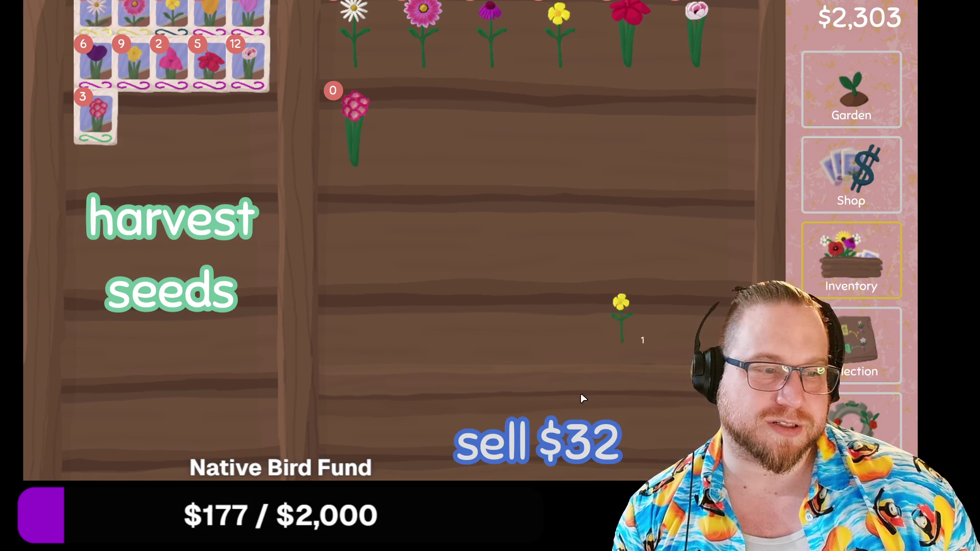
pyautogui.click(582, 428)
pyautogui.click(703, 36)
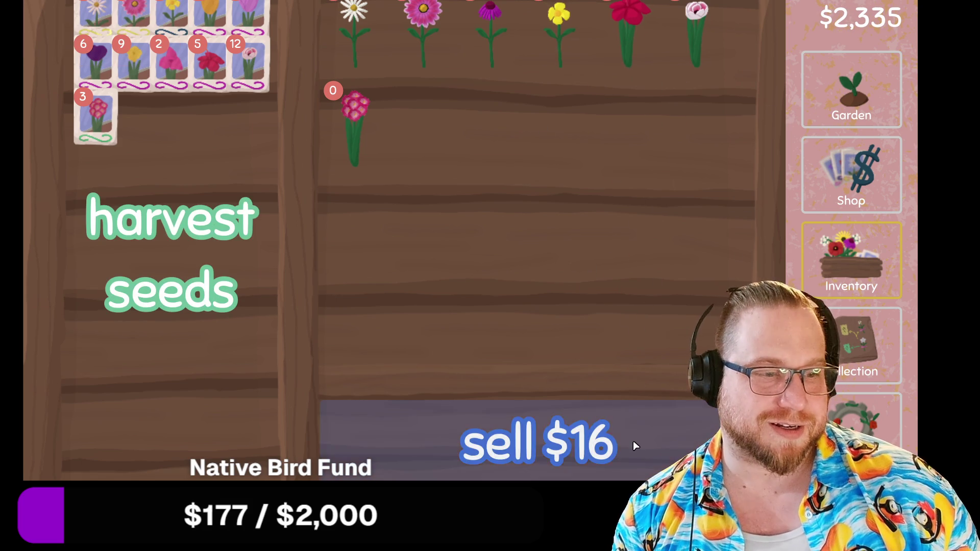
pyautogui.click(633, 440)
# Sell the stack of six pandora flowers for $96 and return to the garden.
pyautogui.click(860, 212)
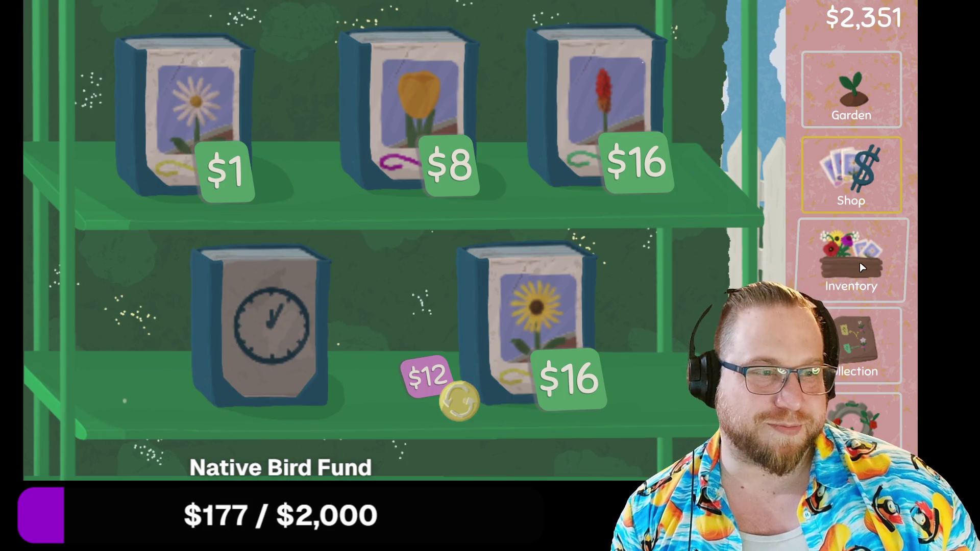
pyautogui.click(859, 262)
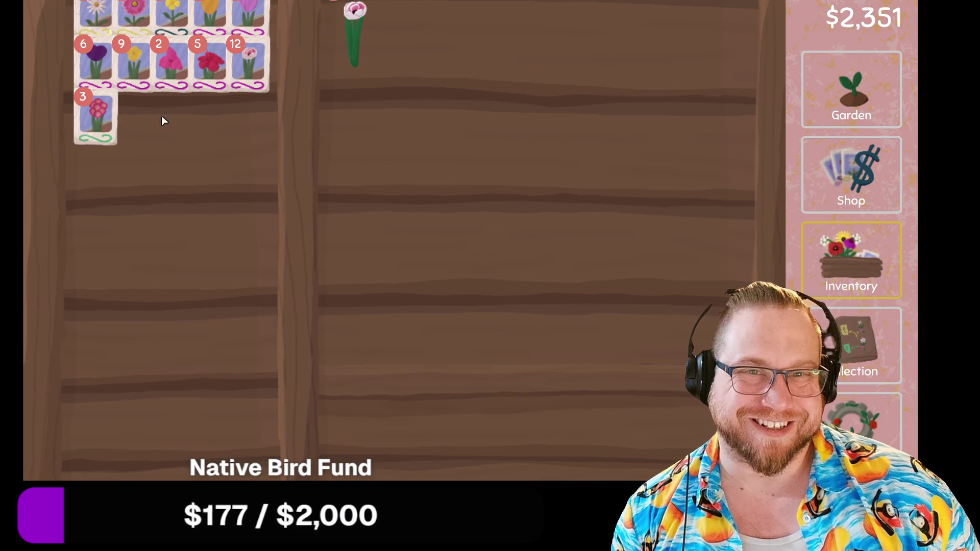
pyautogui.click(353, 37)
pyautogui.click(361, 56)
pyautogui.click(361, 57)
pyautogui.click(361, 56)
pyautogui.click(361, 56)
pyautogui.click(357, 40)
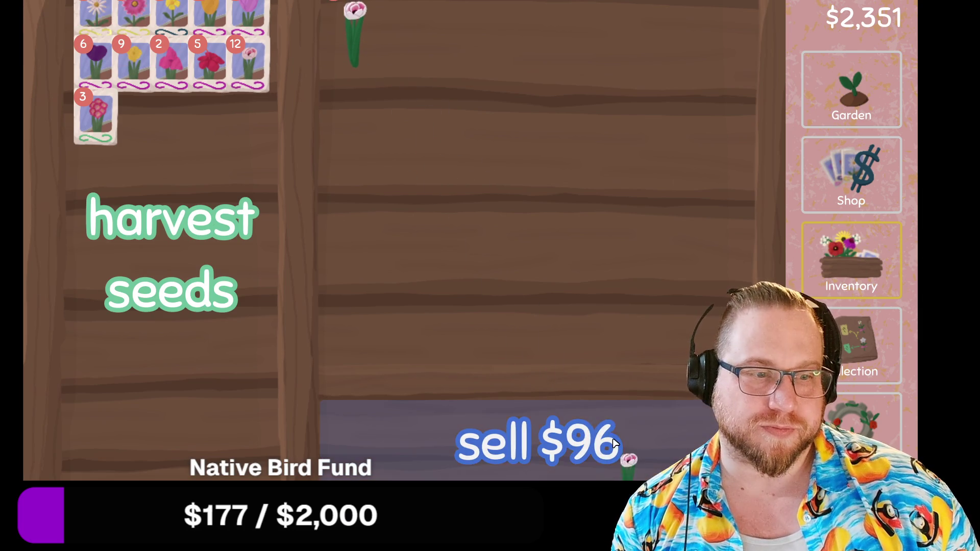
pyautogui.click(587, 439)
pyautogui.click(851, 92)
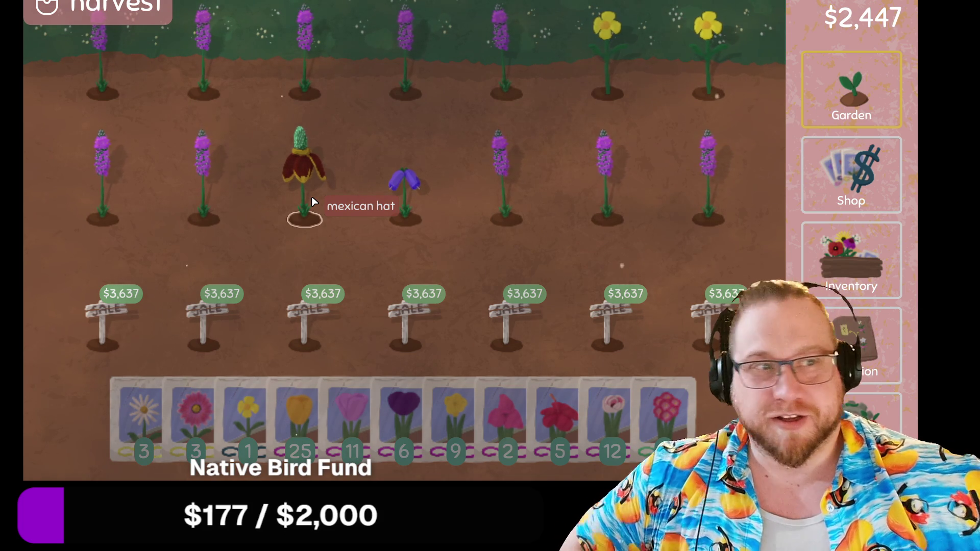
# Switch from the garden to the flower collection tree.
pyautogui.click(851, 346)
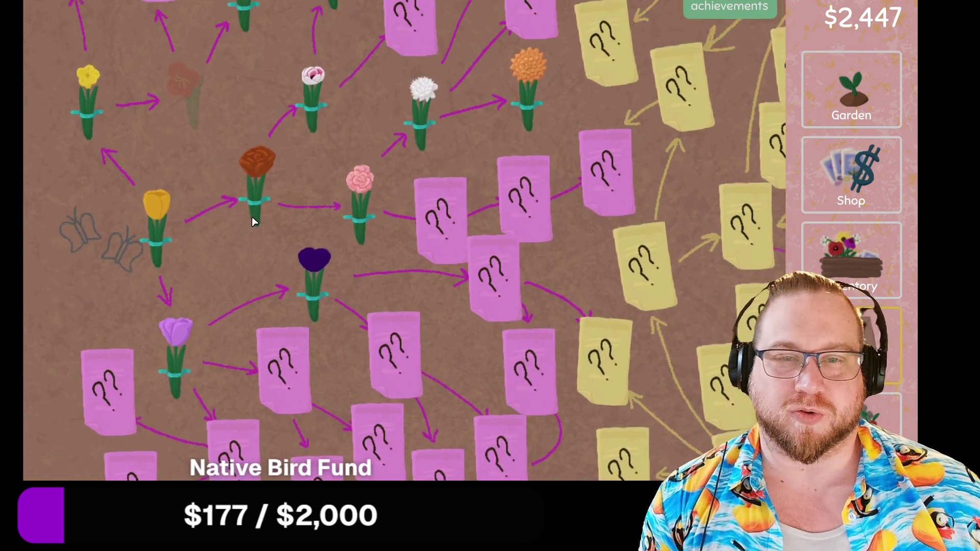
# Scroll through the collection tree, inspecting individual flower entries and their breeding paths.
pyautogui.scroll(2, 253, 222)
pyautogui.scroll(-3, 275, 190)
pyautogui.scroll(3, 162, 228)
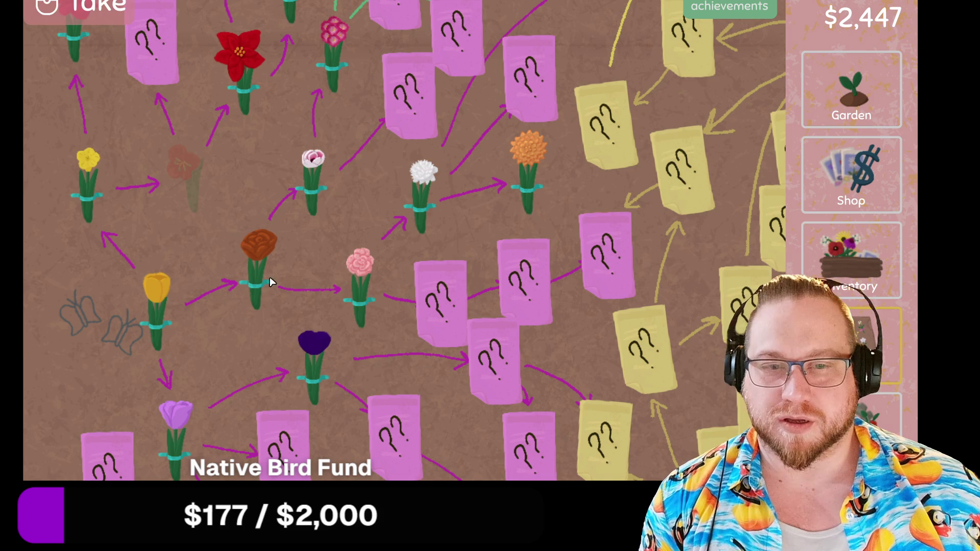
pyautogui.moveTo(251, 289)
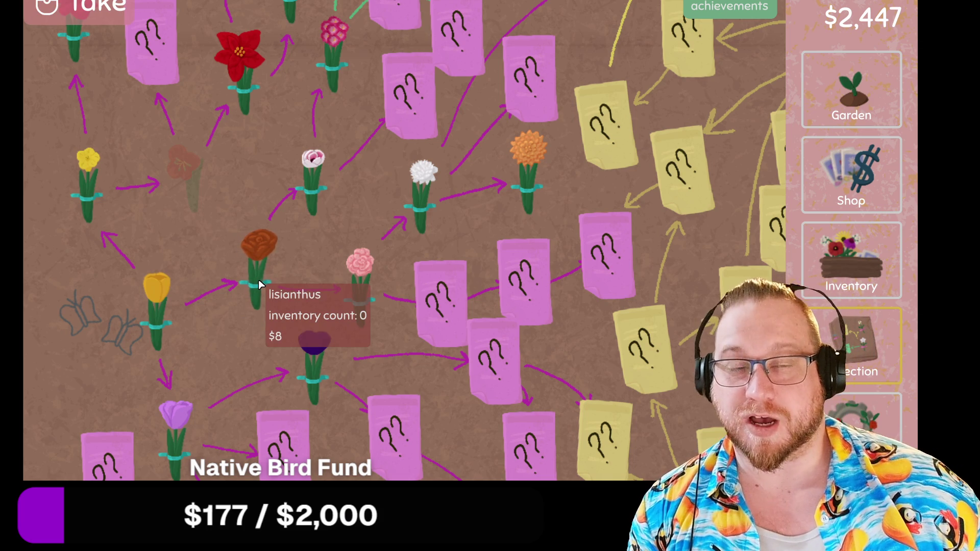
pyautogui.moveTo(367, 304)
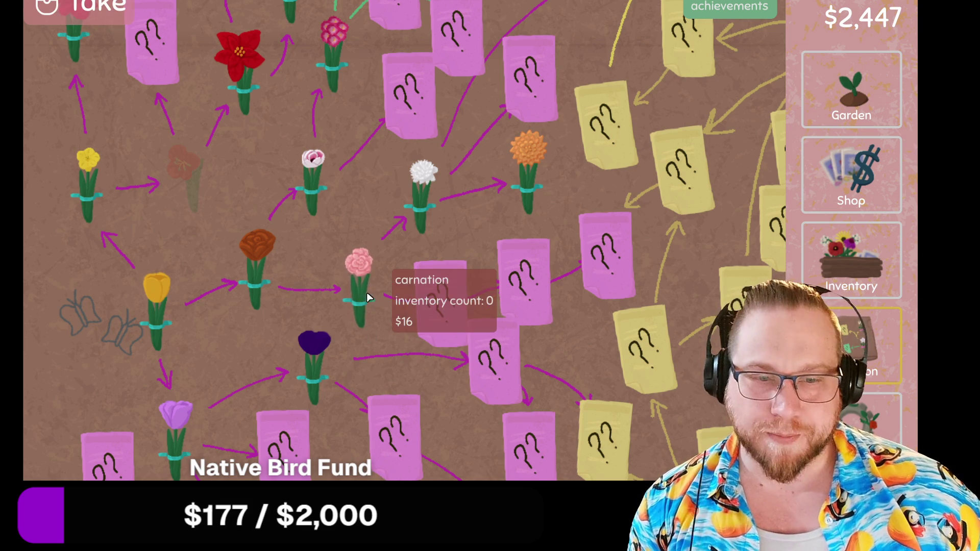
pyautogui.scroll(-5, 355, 266)
pyautogui.scroll(4, 134, 213)
pyautogui.moveTo(163, 298)
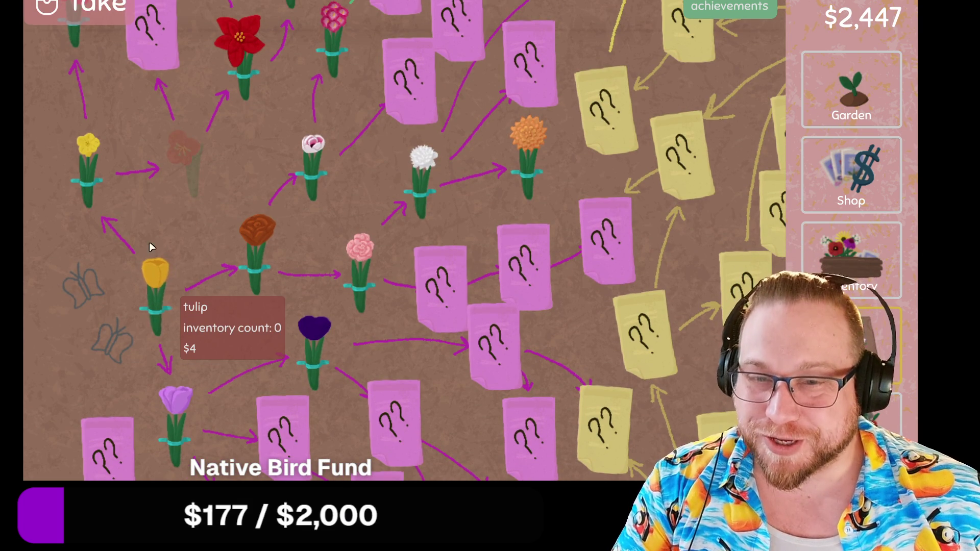
pyautogui.moveTo(166, 415)
pyautogui.scroll(-3, 174, 357)
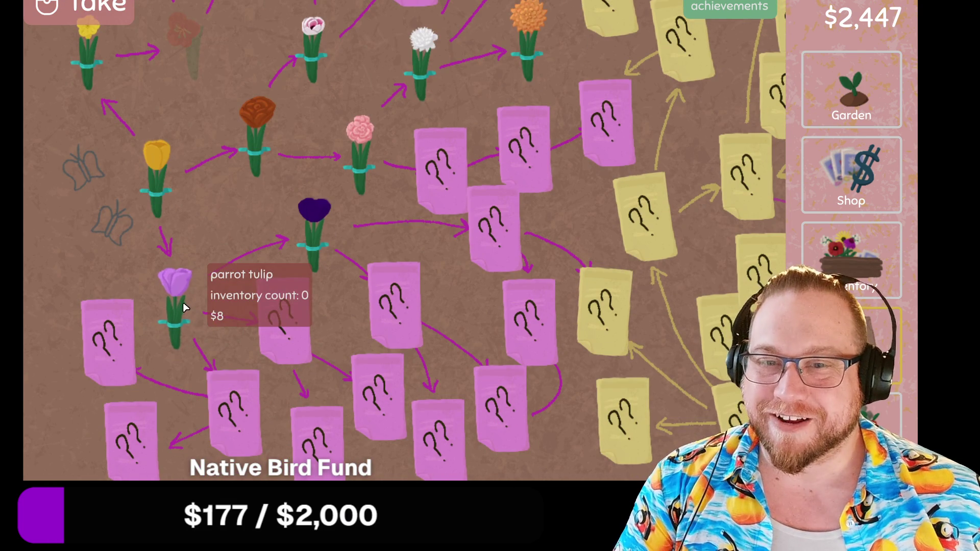
pyautogui.scroll(2, 183, 302)
pyautogui.moveTo(131, 250)
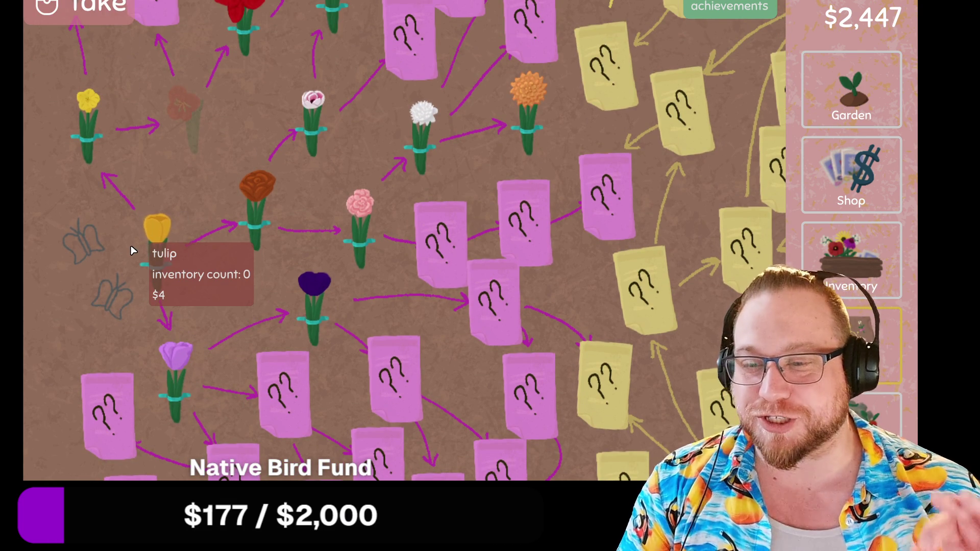
pyautogui.scroll(4, 132, 250)
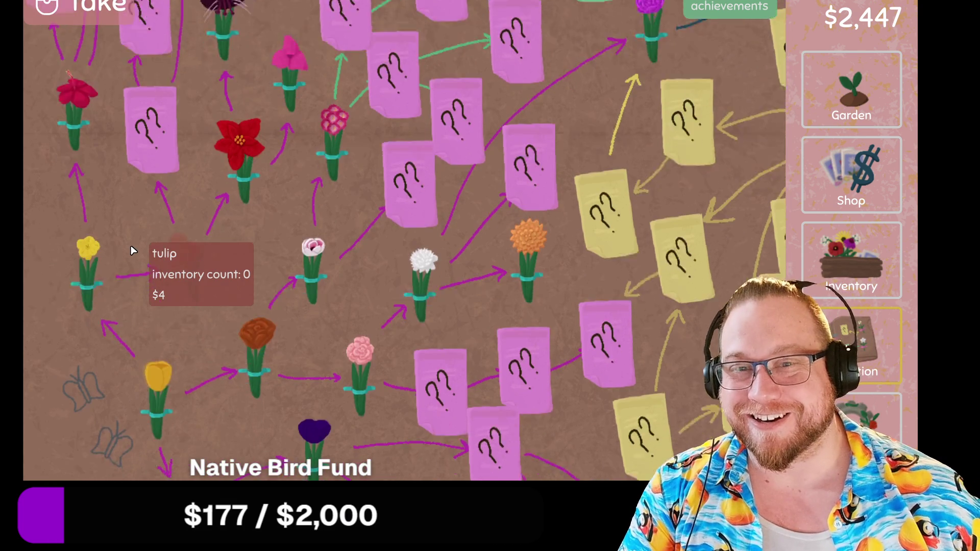
pyautogui.scroll(-2, 133, 250)
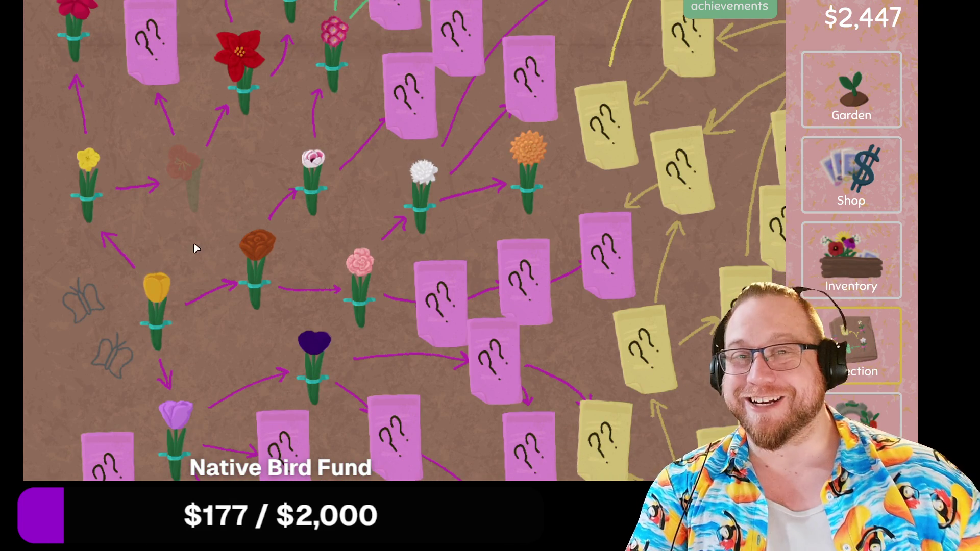
pyautogui.scroll(-3, 211, 261)
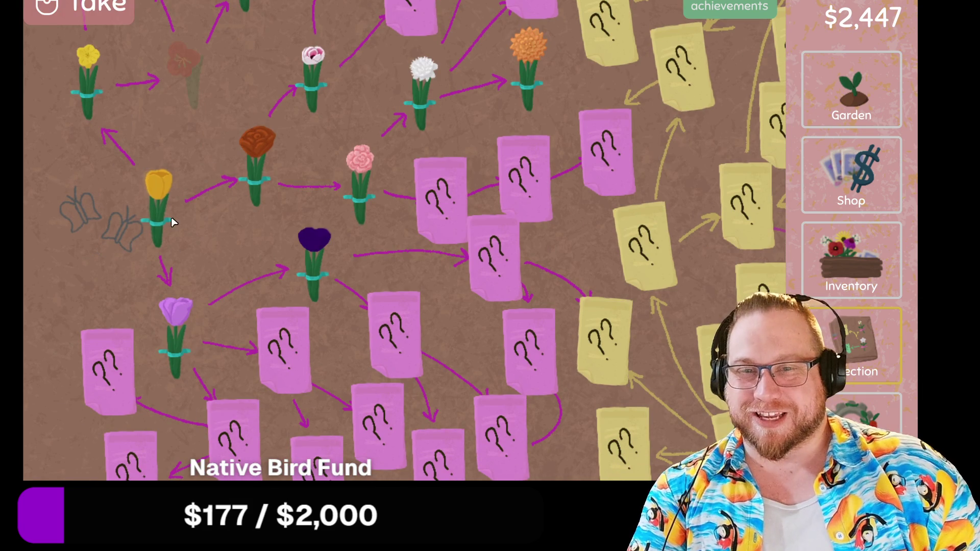
pyautogui.moveTo(165, 208)
pyautogui.scroll(1, 164, 208)
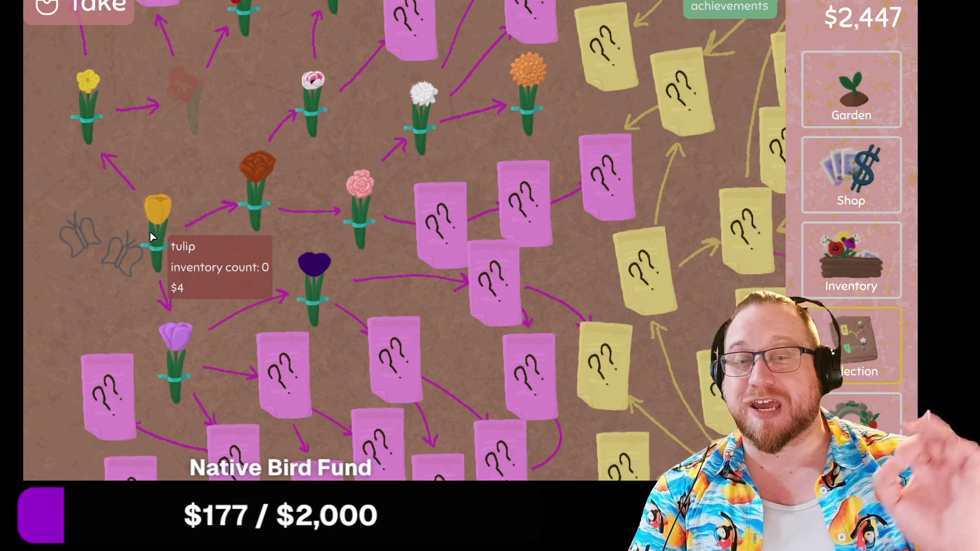
pyautogui.scroll(2, 150, 237)
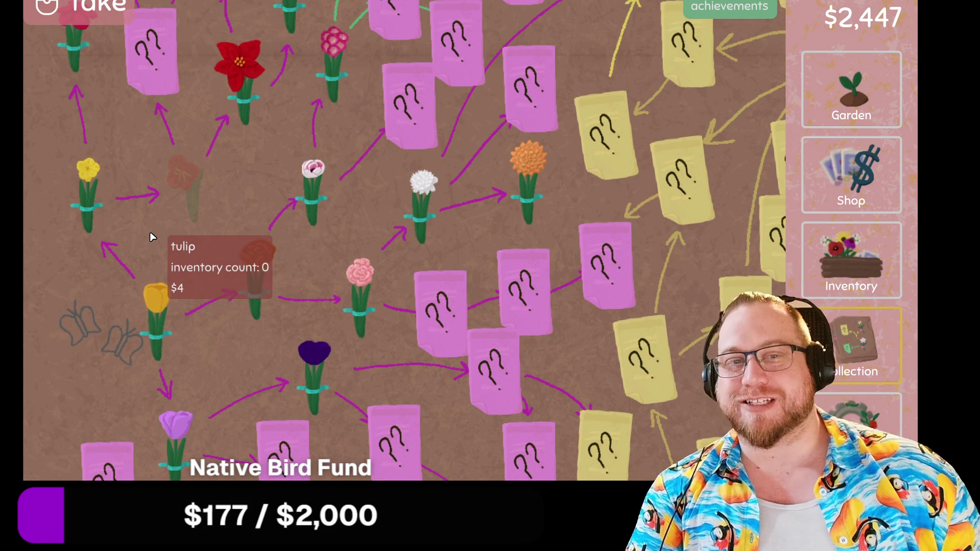
pyautogui.scroll(-3, 172, 226)
pyautogui.scroll(4, 180, 224)
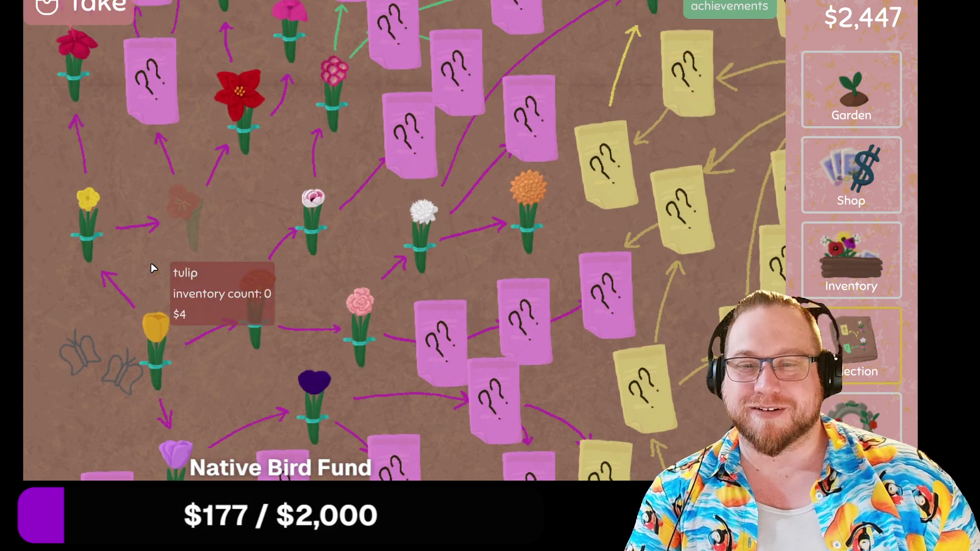
pyautogui.scroll(-2, 153, 266)
pyautogui.scroll(3, 157, 280)
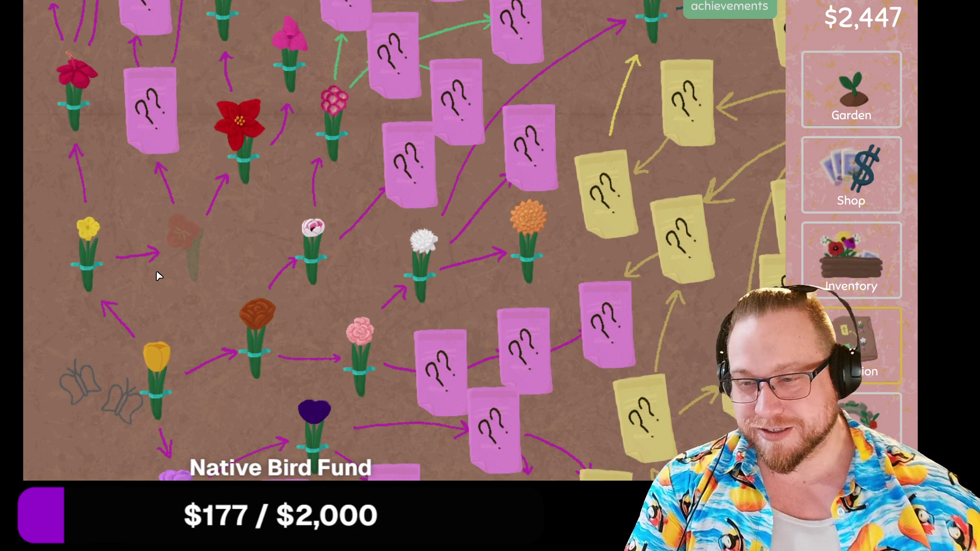
pyautogui.moveTo(173, 246)
pyautogui.scroll(4, 77, 244)
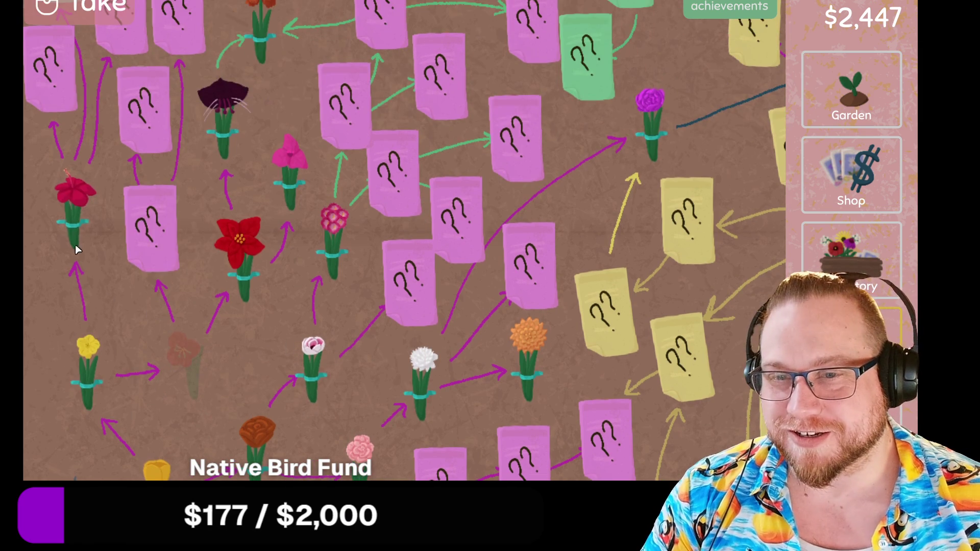
pyautogui.scroll(4, 78, 238)
pyautogui.scroll(4, 78, 239)
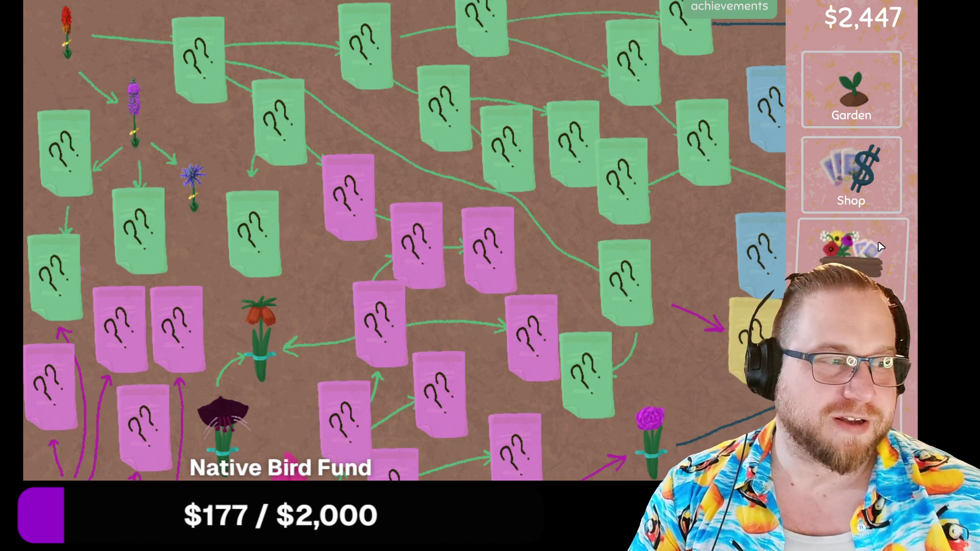
# Look in on the inventory and seed shop, then return to the garden plots.
pyautogui.click(869, 247)
pyautogui.click(843, 150)
pyautogui.click(859, 75)
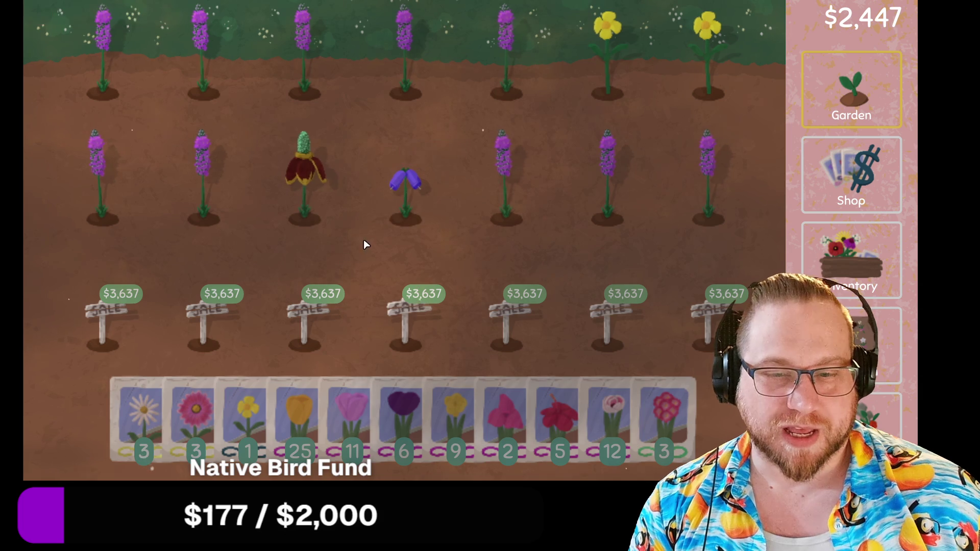
# Plant tulip seeds in the garden plots, then save and quit Stop and Smell the Flowers.
pyautogui.moveTo(294, 408)
pyautogui.mouseDown()
pyautogui.moveTo(103, 201)
pyautogui.moveTo(417, 231)
pyautogui.moveTo(501, 212)
pyautogui.moveTo(611, 222)
pyautogui.moveTo(718, 211)
pyautogui.moveTo(671, 79)
pyautogui.moveTo(529, 93)
pyautogui.moveTo(118, 95)
pyautogui.moveTo(118, 241)
pyautogui.moveTo(163, 378)
pyautogui.moveTo(301, 426)
pyautogui.moveTo(242, 413)
pyautogui.mouseUp()
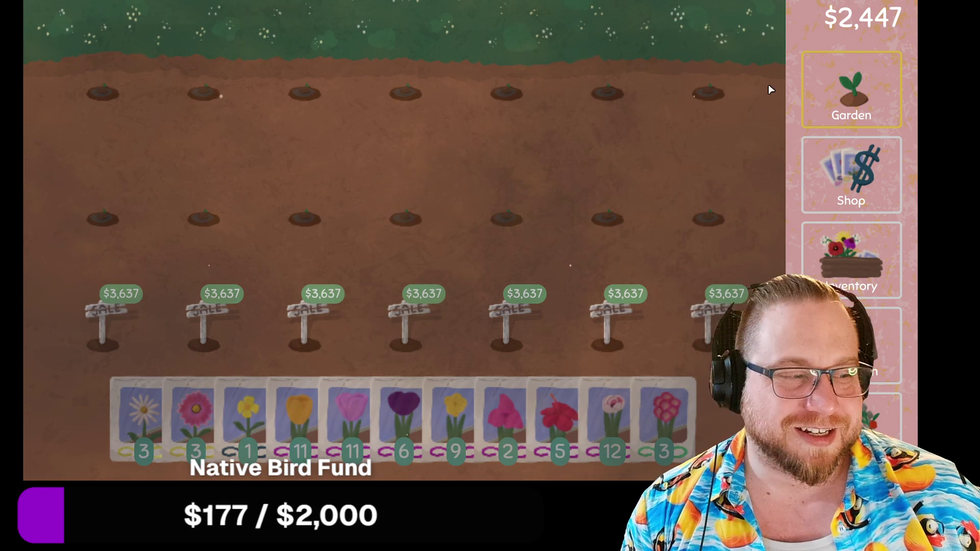
pyautogui.press('Escape')
pyautogui.click(403, 438)
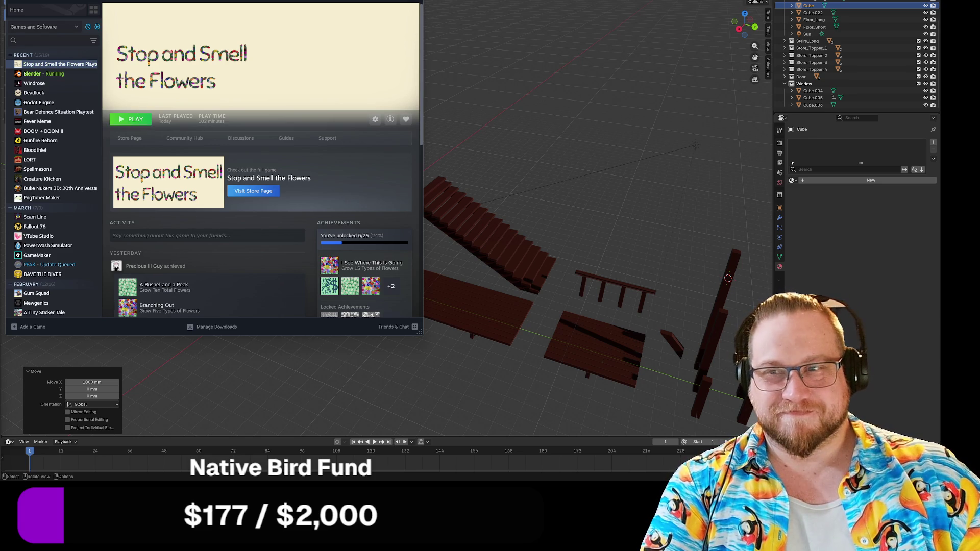
# Switch from Steam to Blender, orbit around the house-kit parts and box-select the staircase.
pyautogui.hotkey('alt', 'Tab')
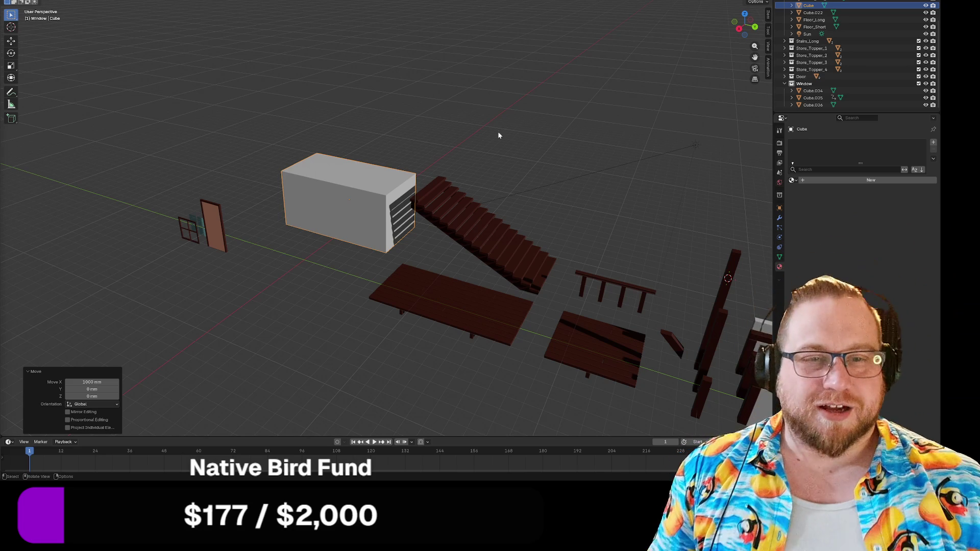
pyautogui.moveTo(450, 149)
pyautogui.mouseDown()
pyautogui.moveTo(474, 146)
pyautogui.moveTo(476, 127)
pyautogui.moveTo(480, 158)
pyautogui.moveTo(476, 146)
pyautogui.mouseUp()
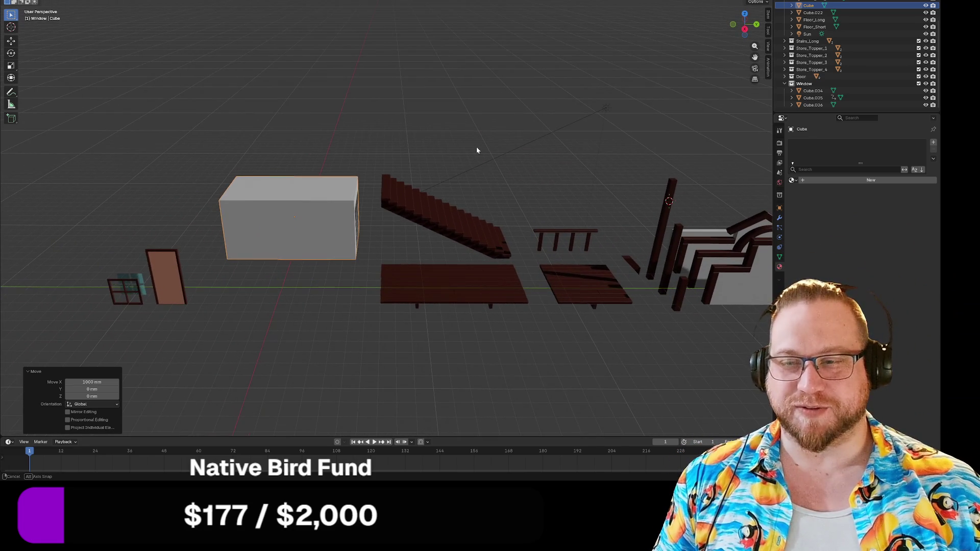
pyautogui.moveTo(371, 133); pyautogui.dragTo(444, 223)
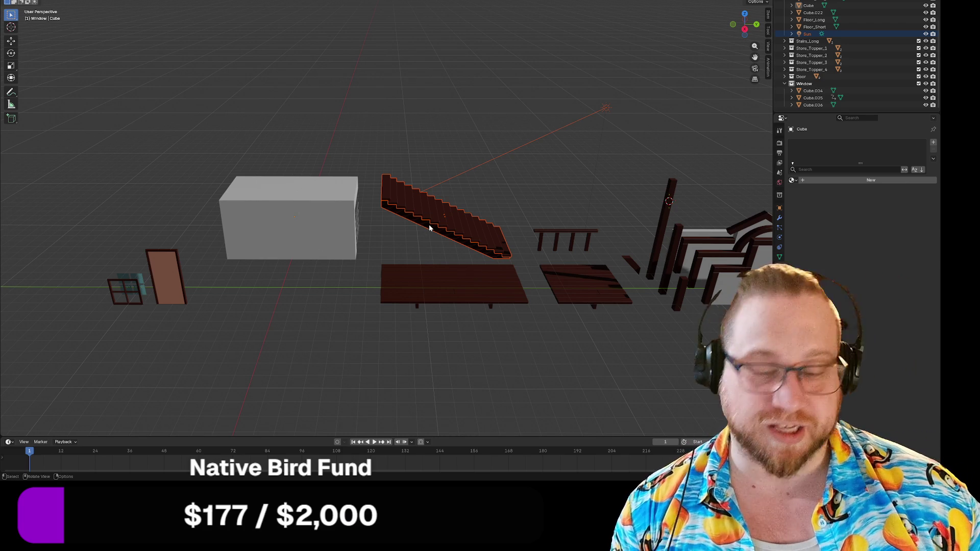
# Select the whole staircase, try Selection to Cursor, then undo to keep it in place.
pyautogui.click(456, 219)
pyautogui.moveTo(375, 149)
pyautogui.mouseDown()
pyautogui.moveTo(438, 234)
pyautogui.moveTo(446, 208)
pyautogui.mouseUp()
pyautogui.hotkey('shift', 's')
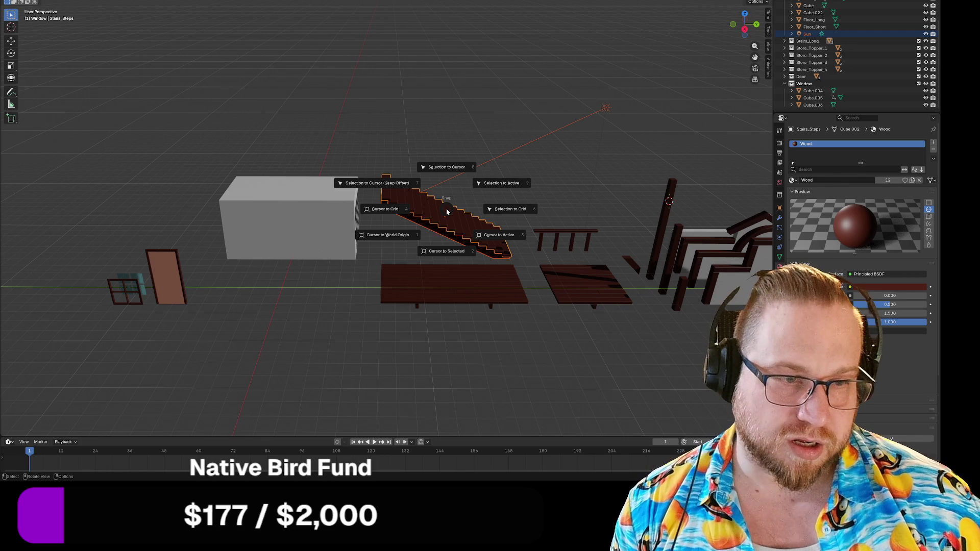
pyautogui.click(447, 93)
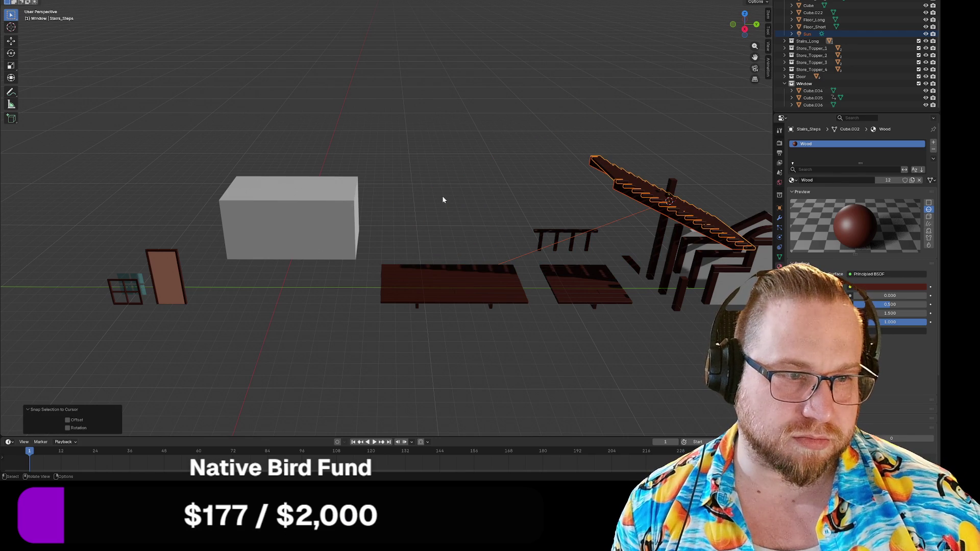
pyautogui.hotkey('ctrl', 'z')
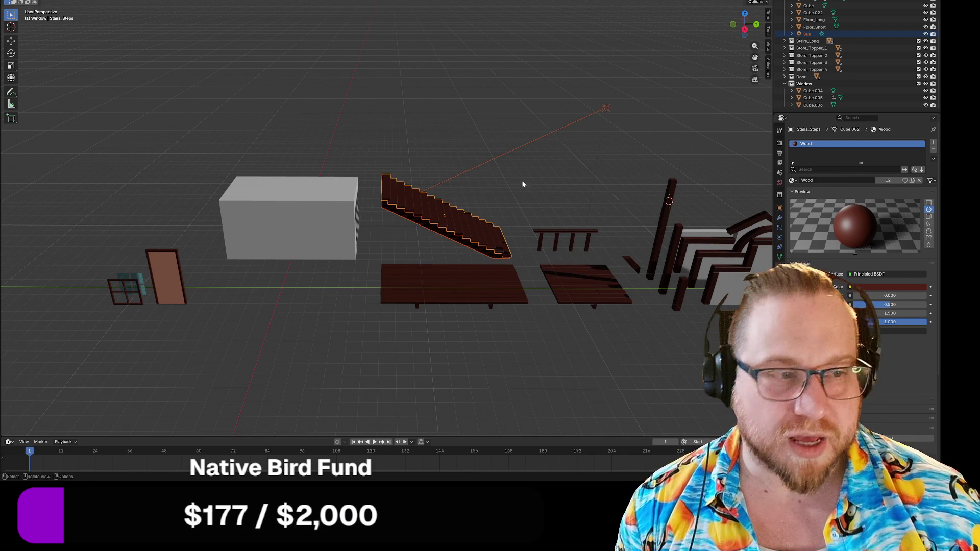
# Place the 3D cursor beside the grey block and view the stairs side-on from the right.
pyautogui.keyDown('shift'); pyautogui.rightClick(282, 289); pyautogui.keyUp('shift')
pyautogui.moveTo(281, 287)
pyautogui.mouseDown()
pyautogui.moveTo(224, 350)
pyautogui.moveTo(255, 344)
pyautogui.moveTo(227, 364)
pyautogui.mouseUp()
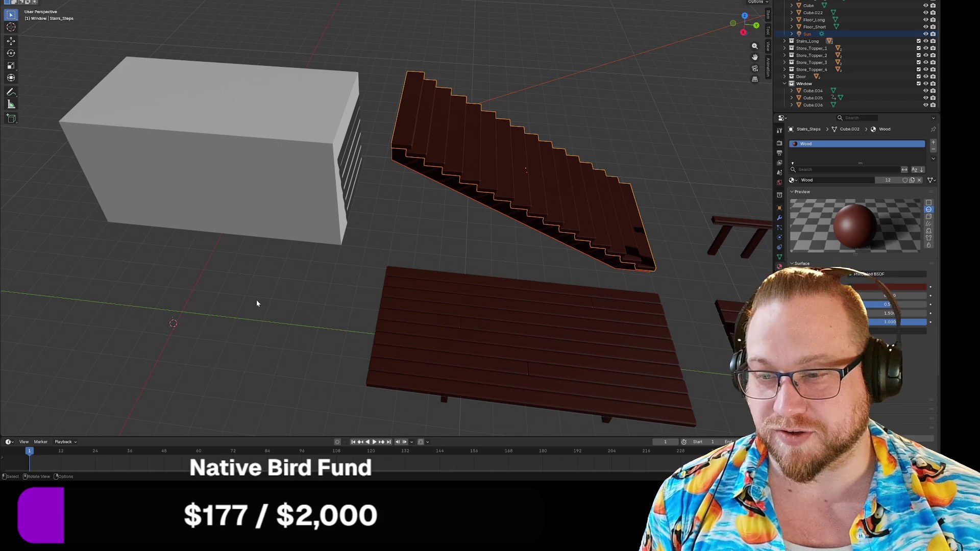
pyautogui.click(743, 32)
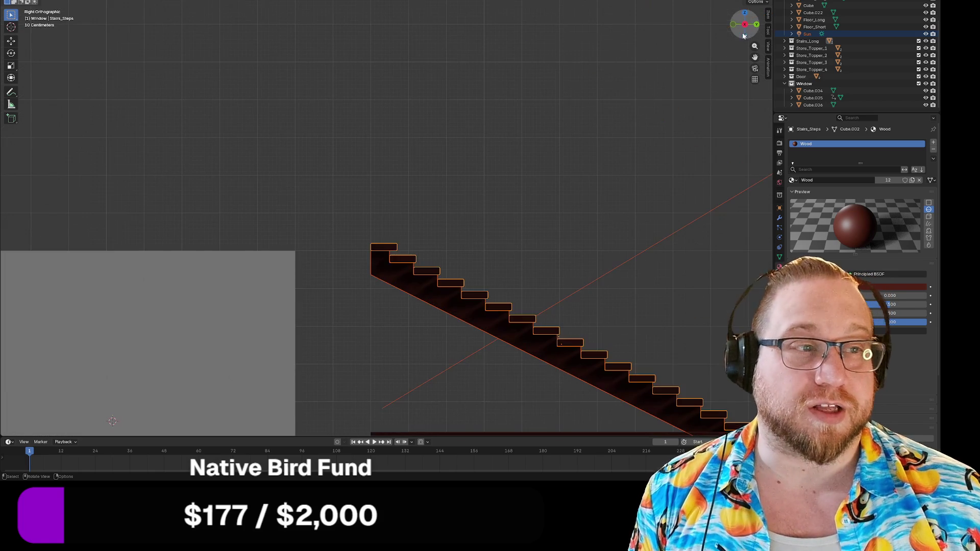
pyautogui.moveTo(388, 378)
pyautogui.mouseDown()
pyautogui.moveTo(448, 126)
pyautogui.moveTo(557, 175)
pyautogui.moveTo(618, 176)
pyautogui.mouseUp()
pyautogui.moveTo(385, 212)
pyautogui.mouseDown()
pyautogui.moveTo(516, 212)
pyautogui.moveTo(266, 193)
pyautogui.moveTo(528, 228)
pyautogui.mouseUp()
pyautogui.moveTo(327, 217)
pyautogui.mouseDown()
pyautogui.moveTo(371, 242)
pyautogui.moveTo(490, 245)
pyautogui.moveTo(387, 218)
pyautogui.mouseUp()
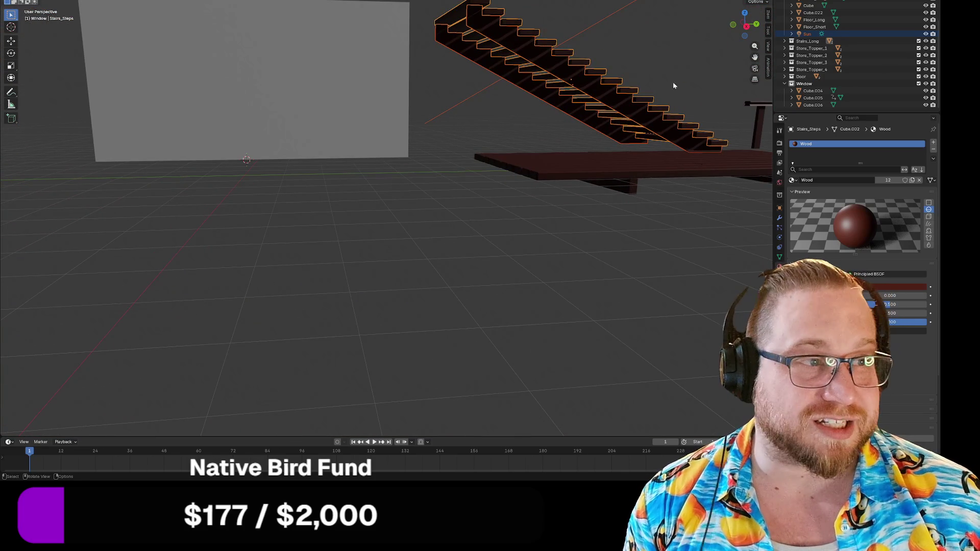
pyautogui.click(746, 24)
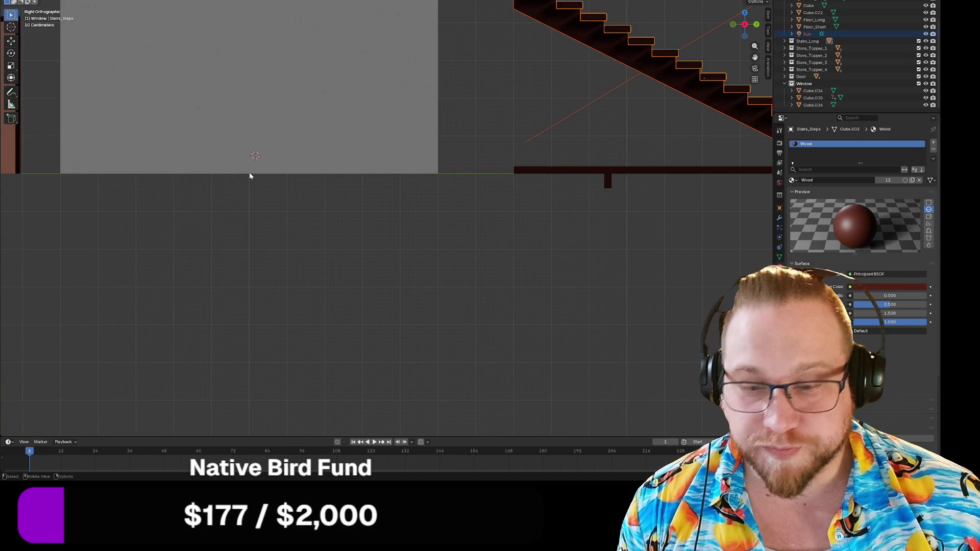
pyautogui.press('shift')
pyautogui.moveTo(249, 174)
pyautogui.mouseDown()
pyautogui.moveTo(263, 170)
pyautogui.moveTo(271, 223)
pyautogui.moveTo(729, 103)
pyautogui.mouseUp()
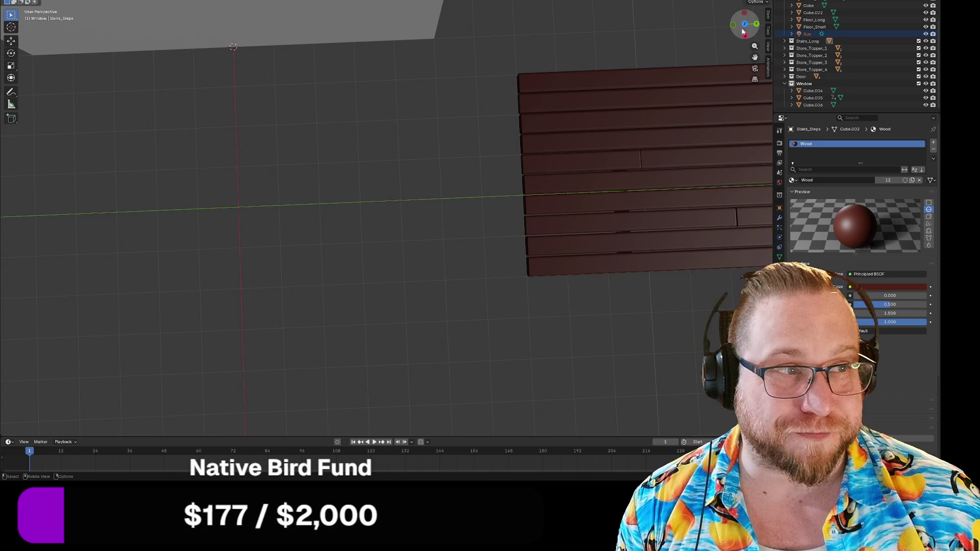
pyautogui.click(744, 19)
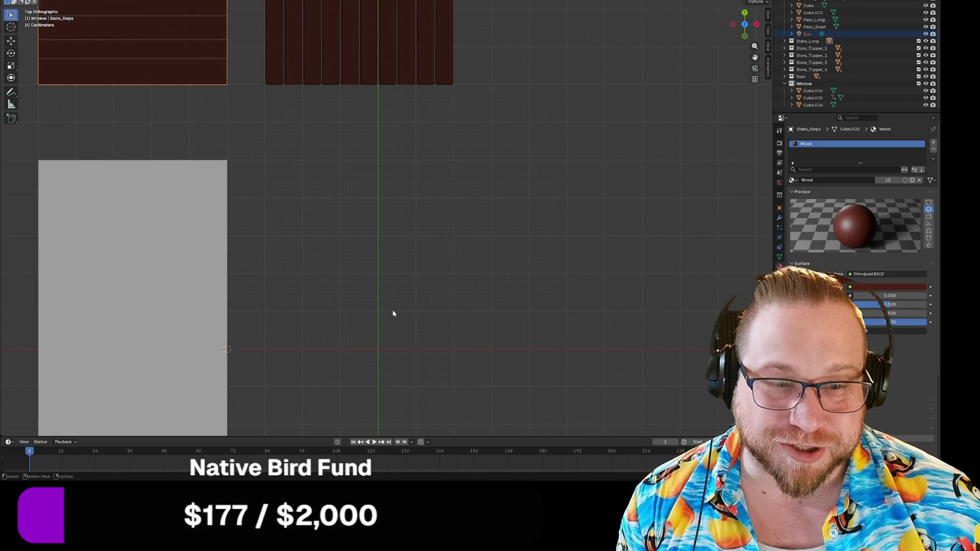
pyautogui.press('shift')
pyautogui.moveTo(378, 352); pyautogui.dragTo(337, 289)
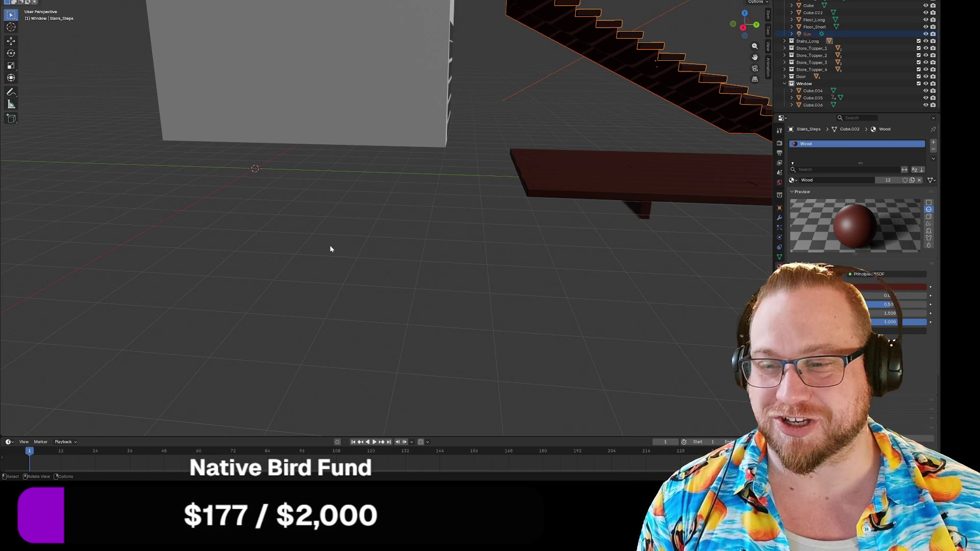
pyautogui.scroll(-5, 328, 258)
pyautogui.moveTo(332, 258)
pyautogui.mouseDown()
pyautogui.moveTo(365, 265)
pyautogui.moveTo(362, 274)
pyautogui.mouseUp()
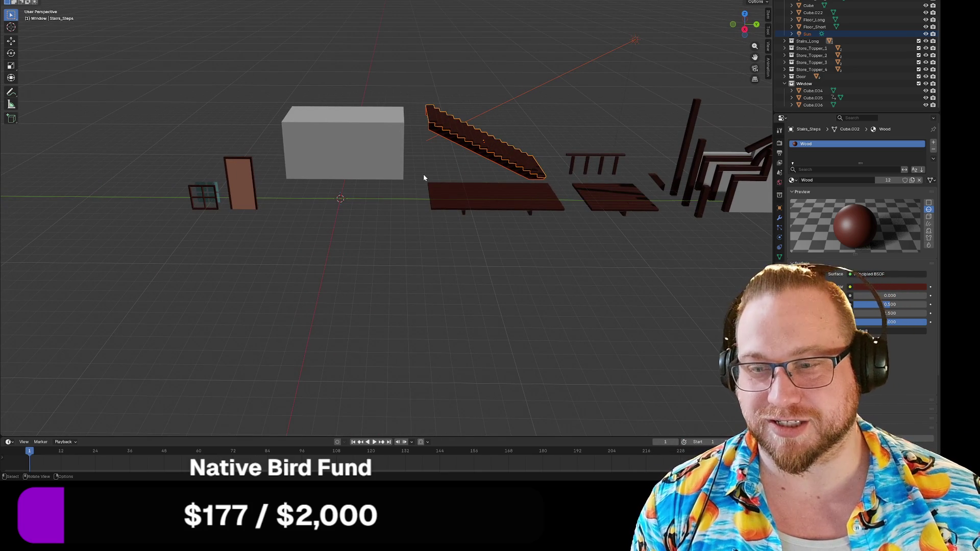
# Snap the staircase onto the 3D cursor at the world origin using Shift+S Selection to Cursor.
pyautogui.moveTo(431, 180); pyautogui.dragTo(449, 182)
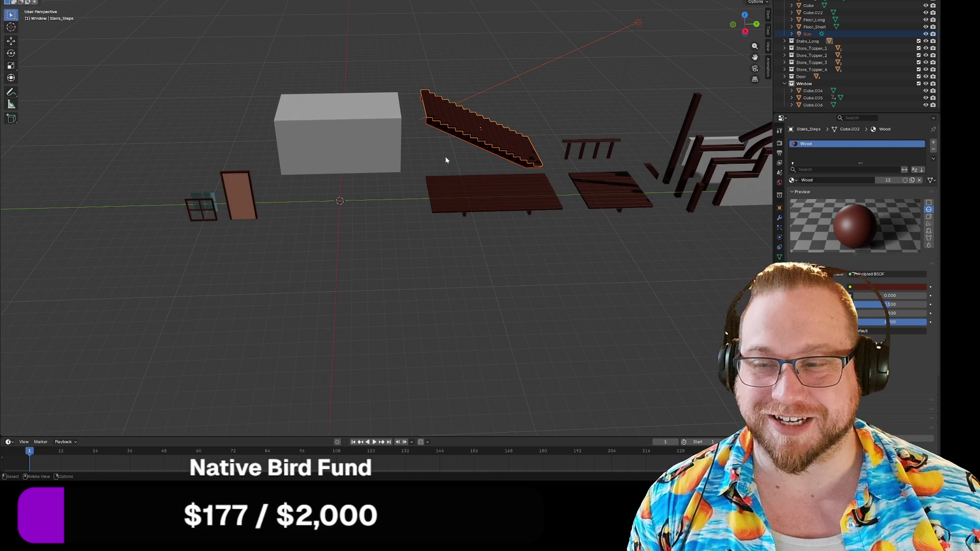
pyautogui.hotkey('shift', 'a')
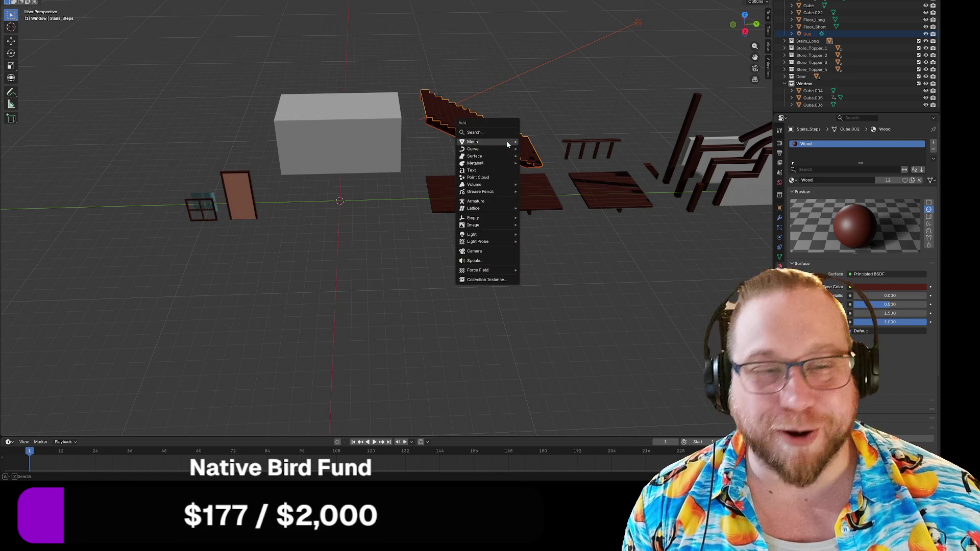
pyautogui.moveTo(507, 145)
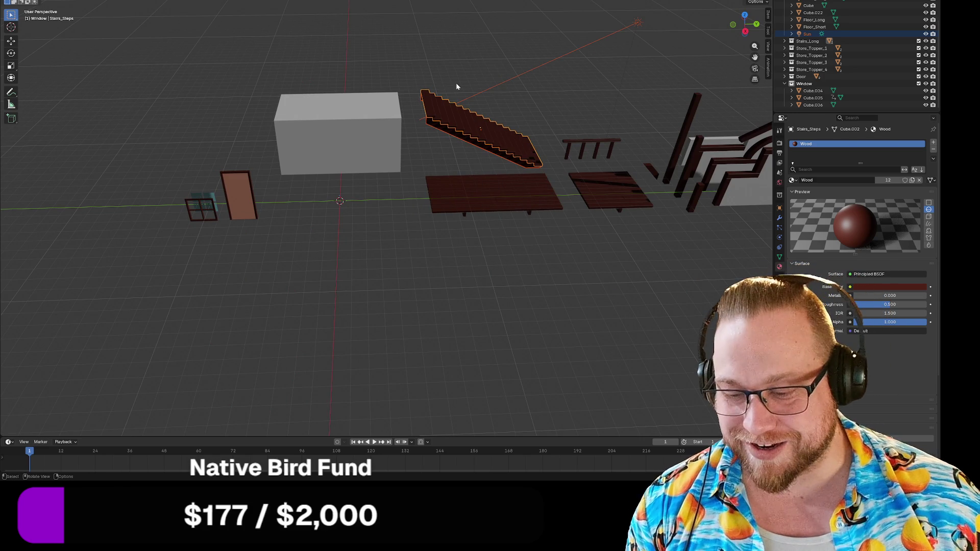
pyautogui.hotkey('shift', 's')
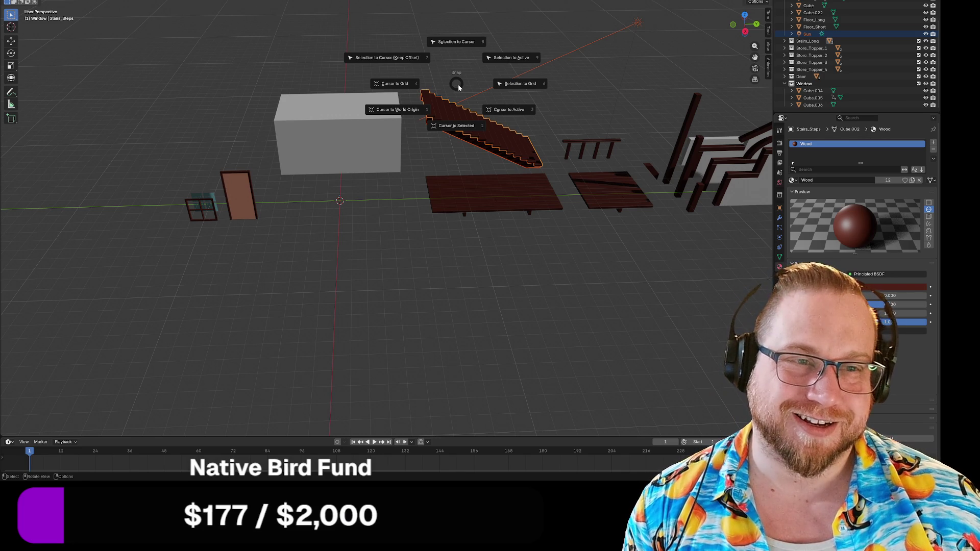
pyautogui.press('Escape')
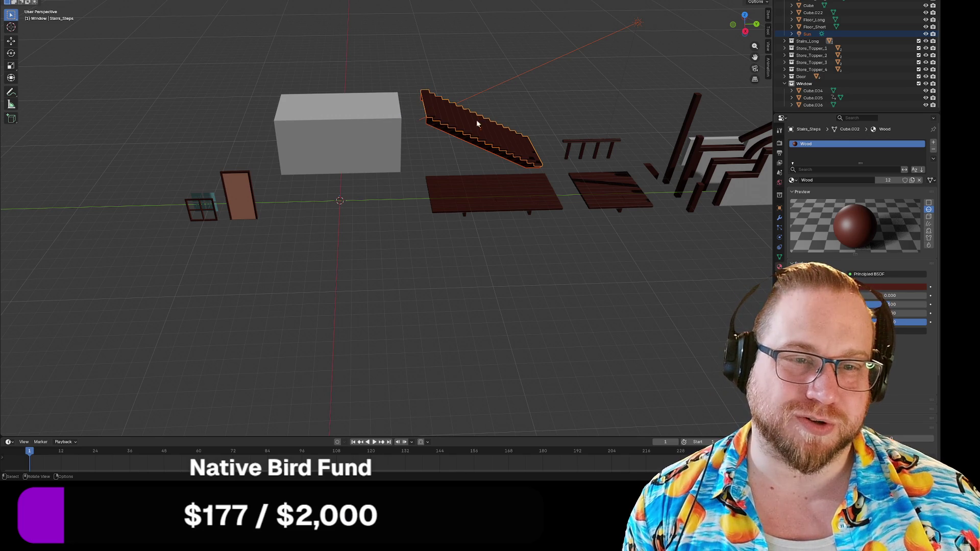
pyautogui.hotkey('shift', 's')
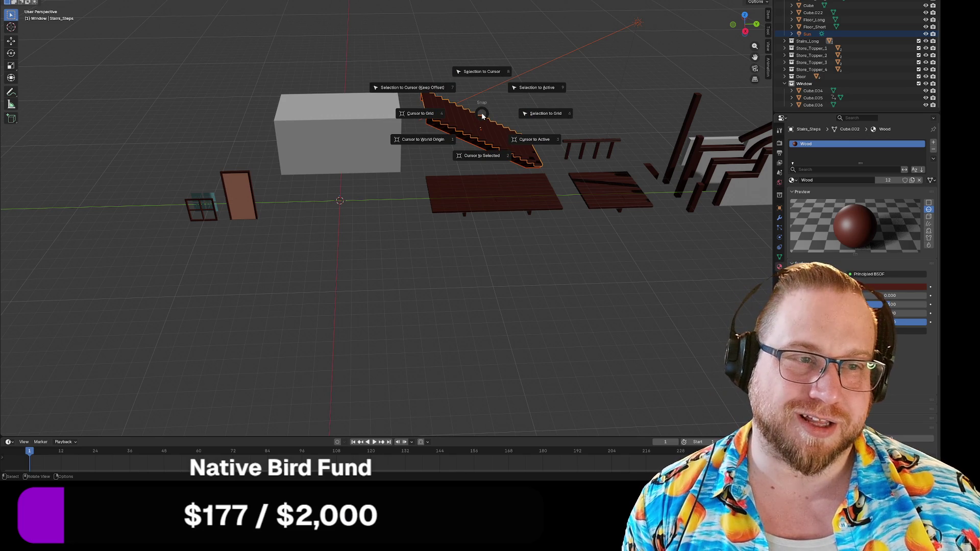
pyautogui.click(482, 73)
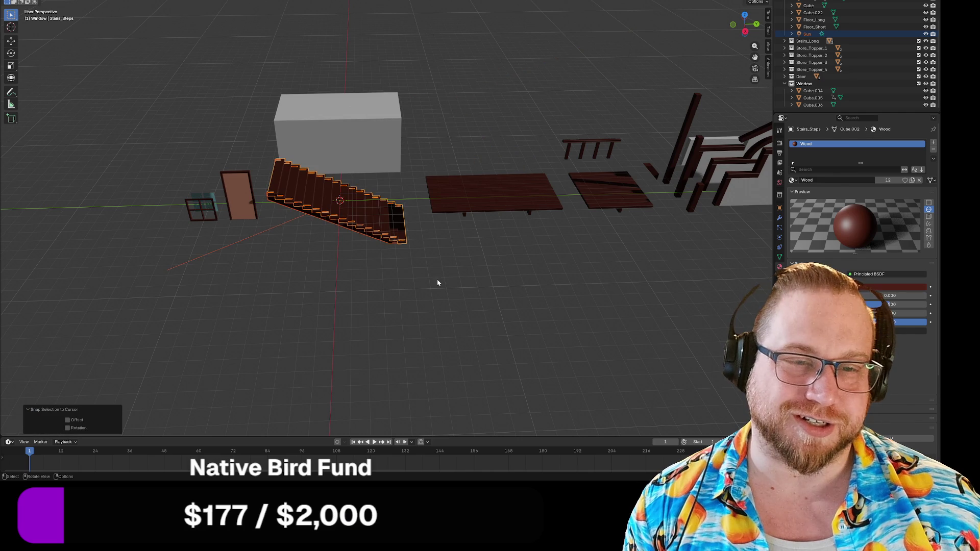
pyautogui.click(10, 0)
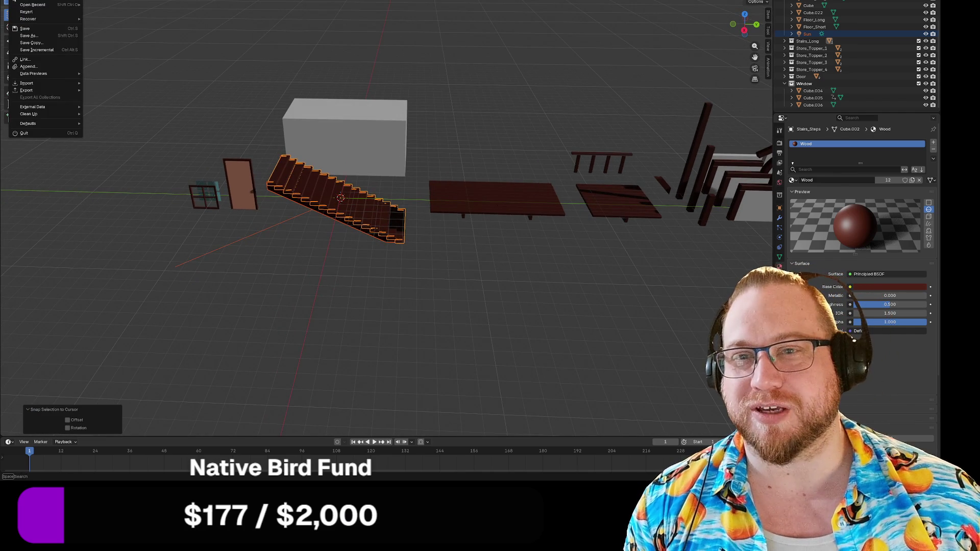
# Export the stairs as glTF 2.0 binary to Parts/Stairs.glb, overwriting the old file.
pyautogui.moveTo(26, 89)
pyautogui.click(118, 155)
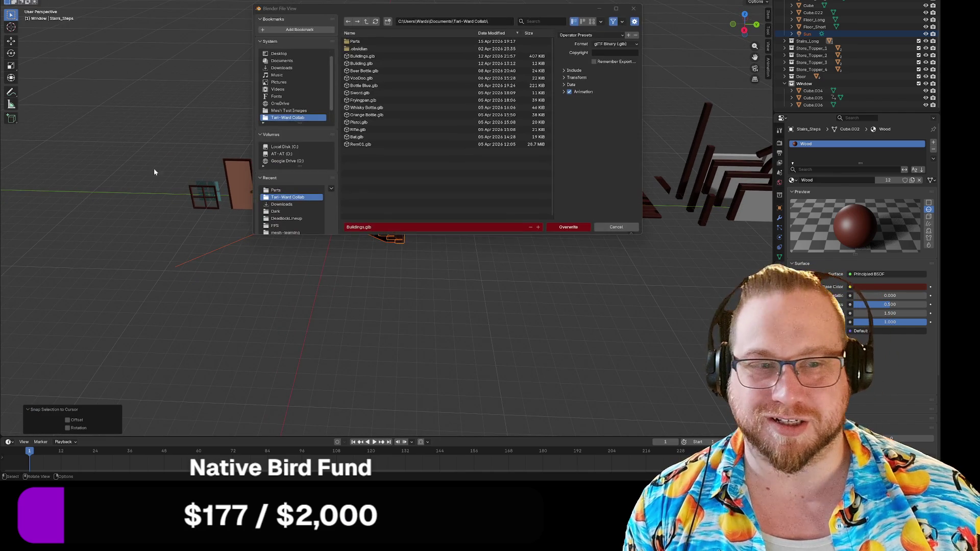
pyautogui.click(354, 42)
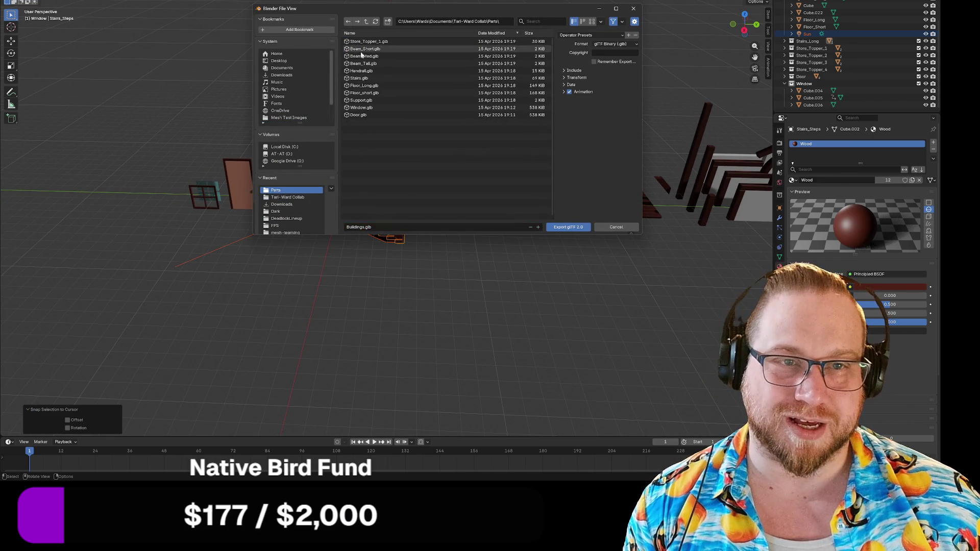
pyautogui.click(359, 78)
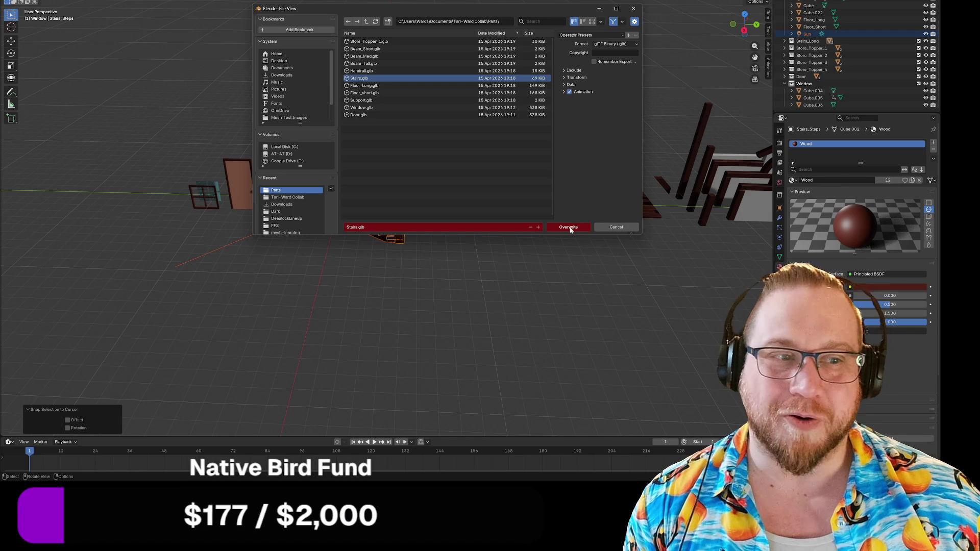
pyautogui.click(569, 228)
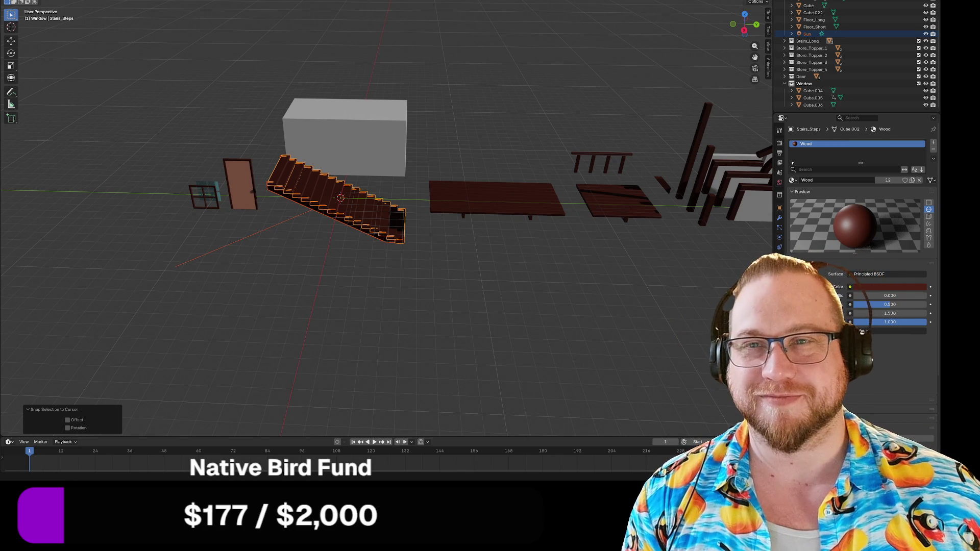
# Undo the stairs' move, select the long floor plank and save Buildings.blend.
pyautogui.click(11, 1)
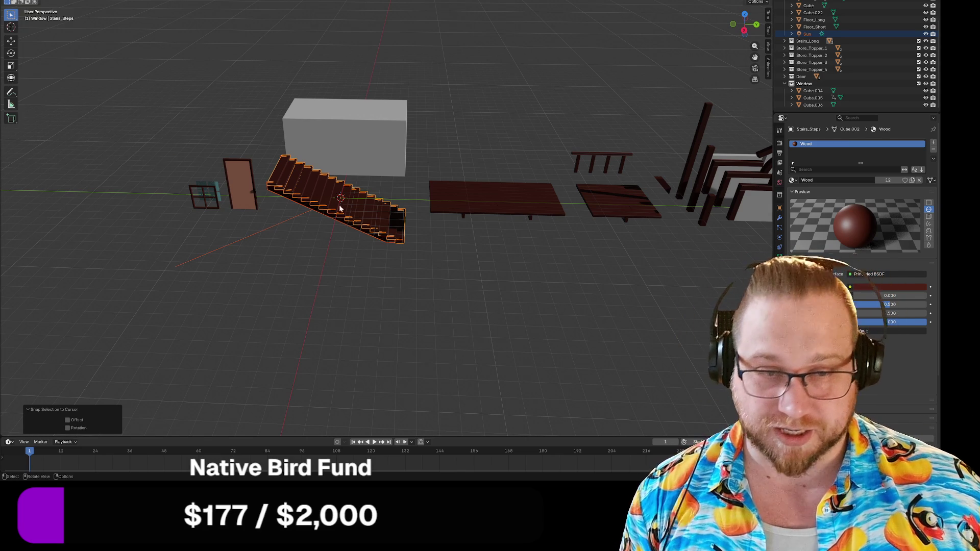
pyautogui.hotkey('ctrl', 'z')
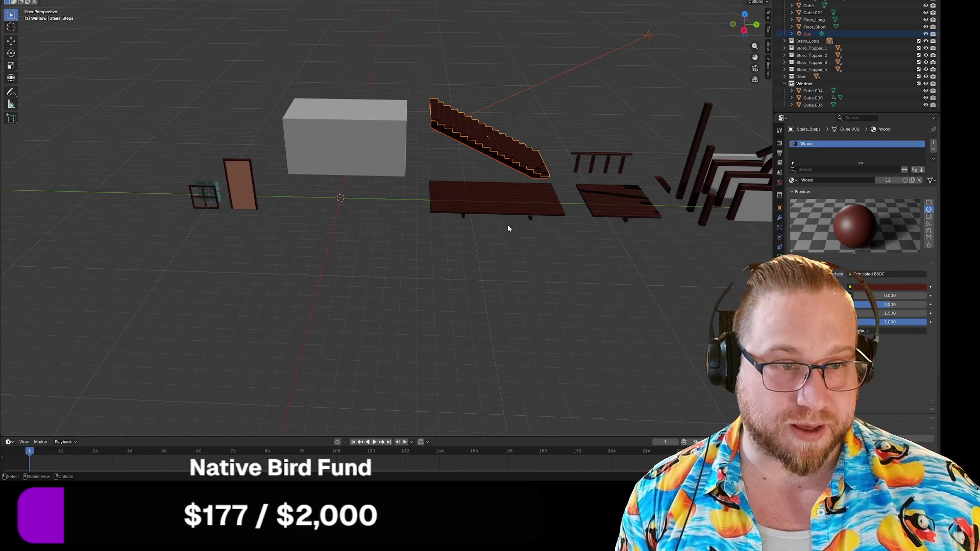
pyautogui.click(504, 203)
pyautogui.rightClick(503, 204)
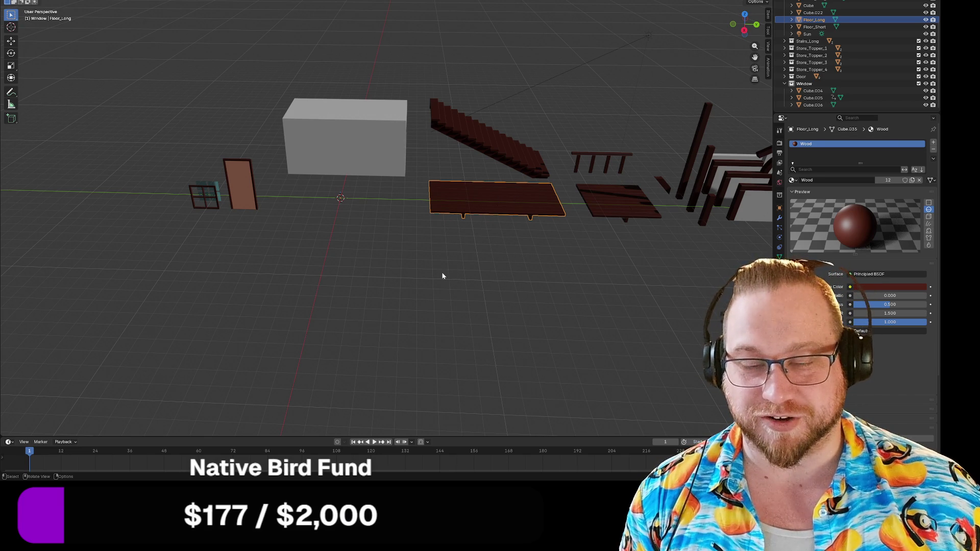
pyautogui.hotkey('ctrl', 's')
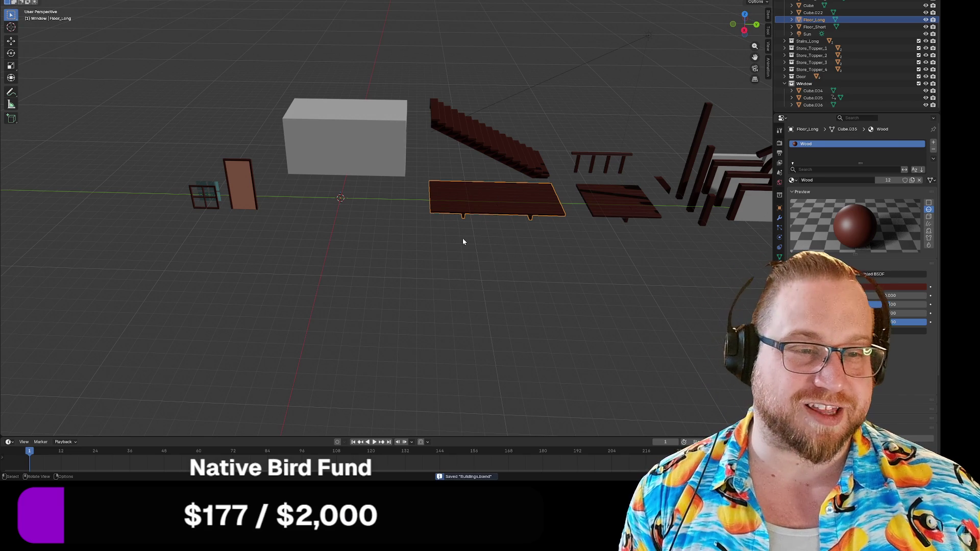
# Snap the long floor plank to the 3D cursor with Selection to Cursor.
pyautogui.hotkey('shift', 's')
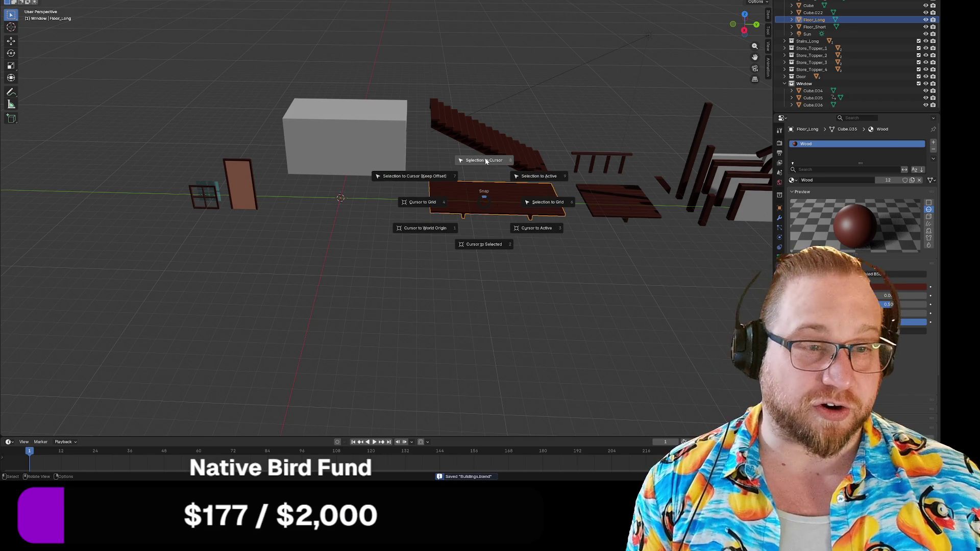
pyautogui.click(485, 161)
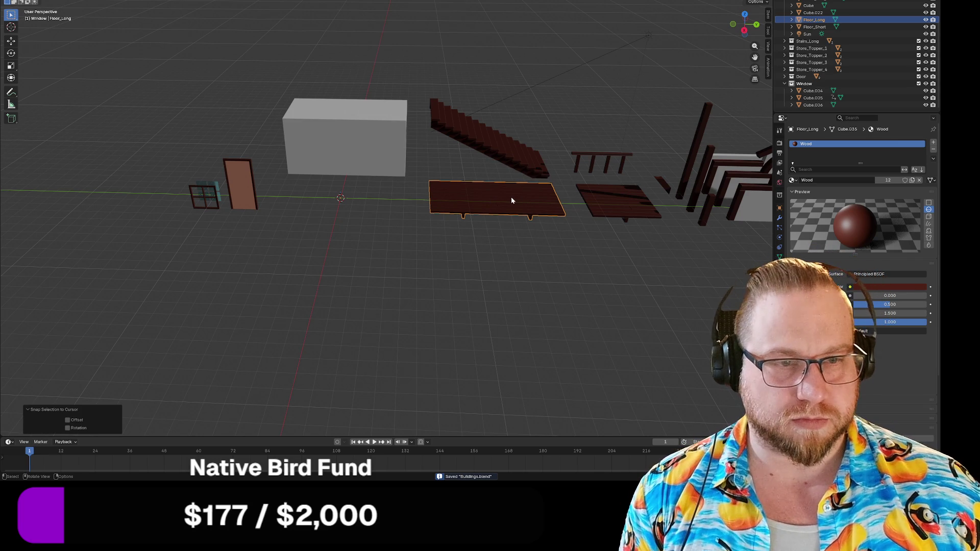
pyautogui.hotkey('shift', 's')
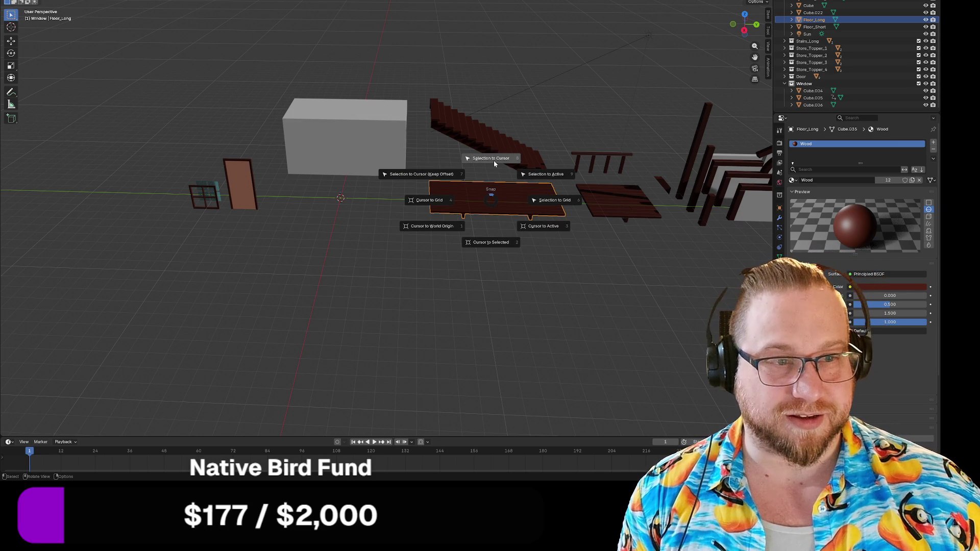
pyautogui.click(491, 161)
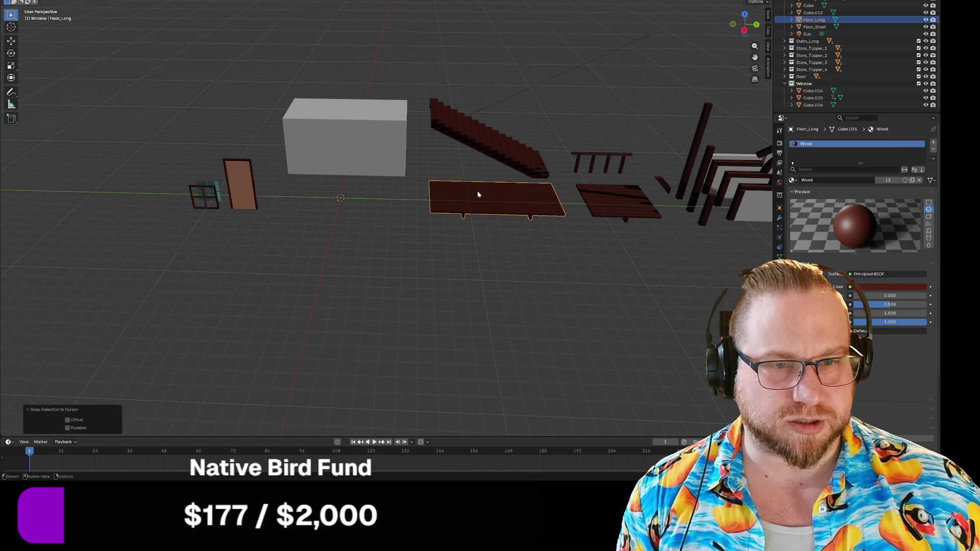
pyautogui.hotkey('shift', 's')
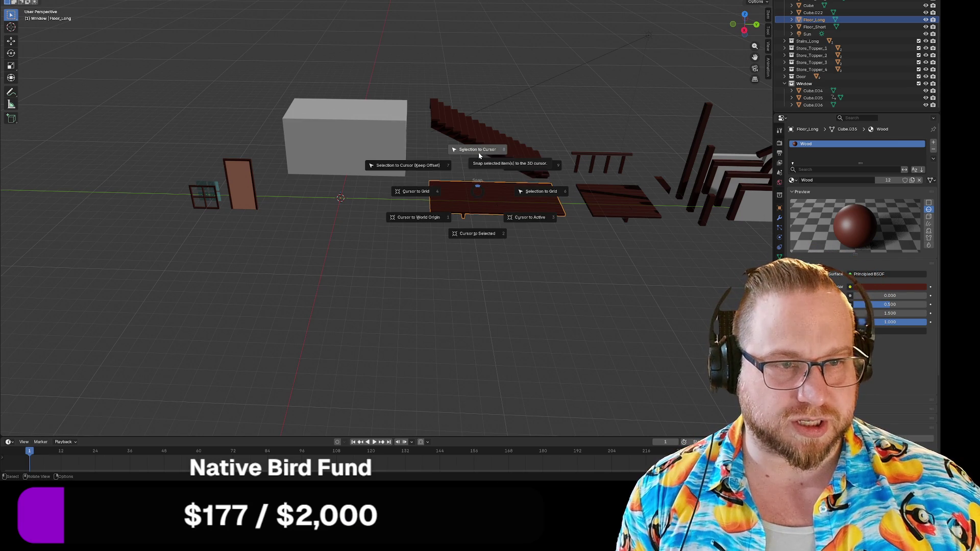
pyautogui.click(479, 152)
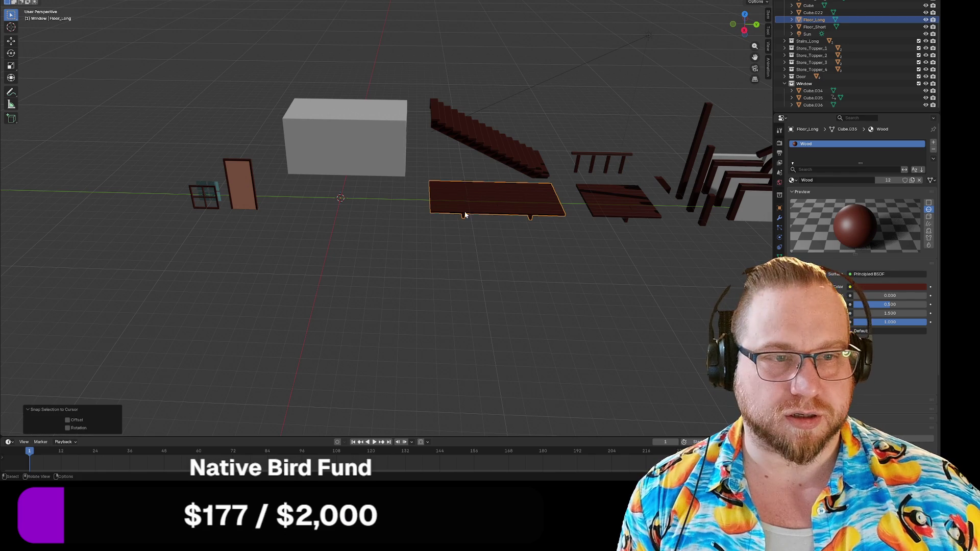
pyautogui.hotkey('shift', 's')
pyautogui.click(470, 155)
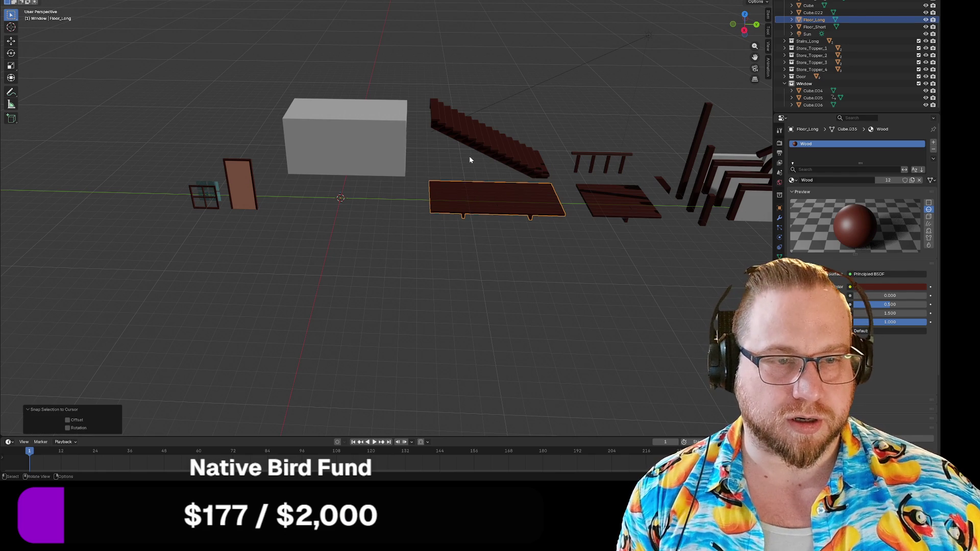
pyautogui.hotkey('shift', 's')
pyautogui.press('Escape')
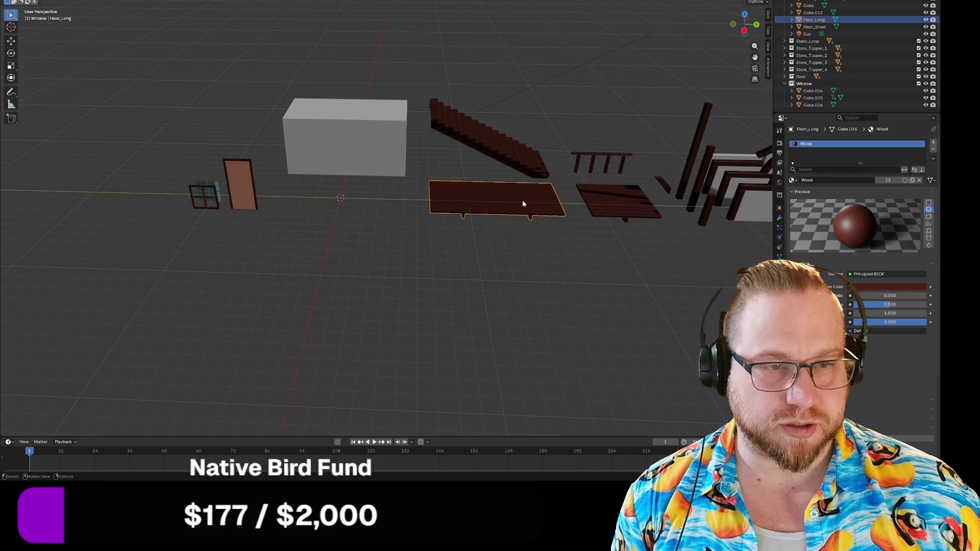
# Set the long floor's origin to its geometry with Set Origin > Origin to Geometry.
pyautogui.rightClick(523, 203)
pyautogui.rightClick(477, 204)
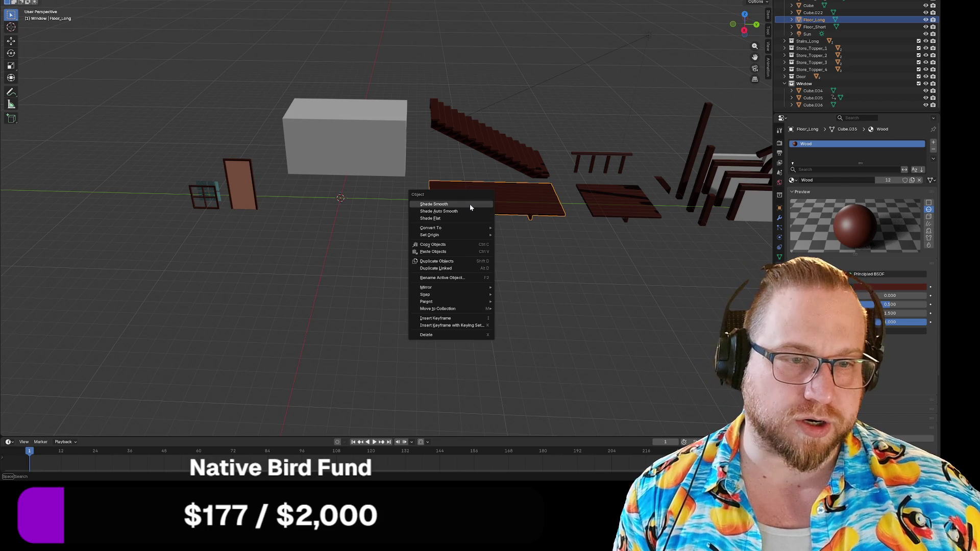
pyautogui.press('Escape')
pyautogui.hotkey('shift', 's')
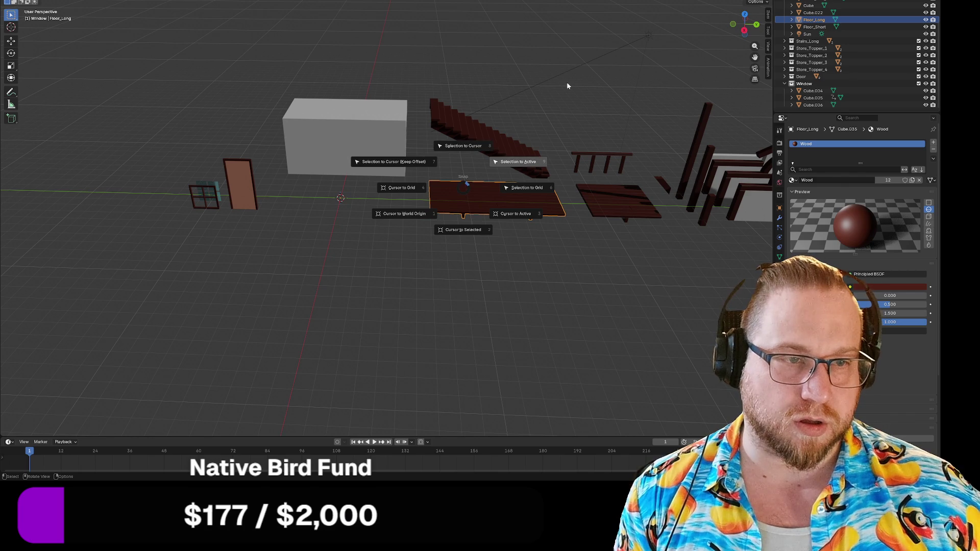
pyautogui.press('Escape')
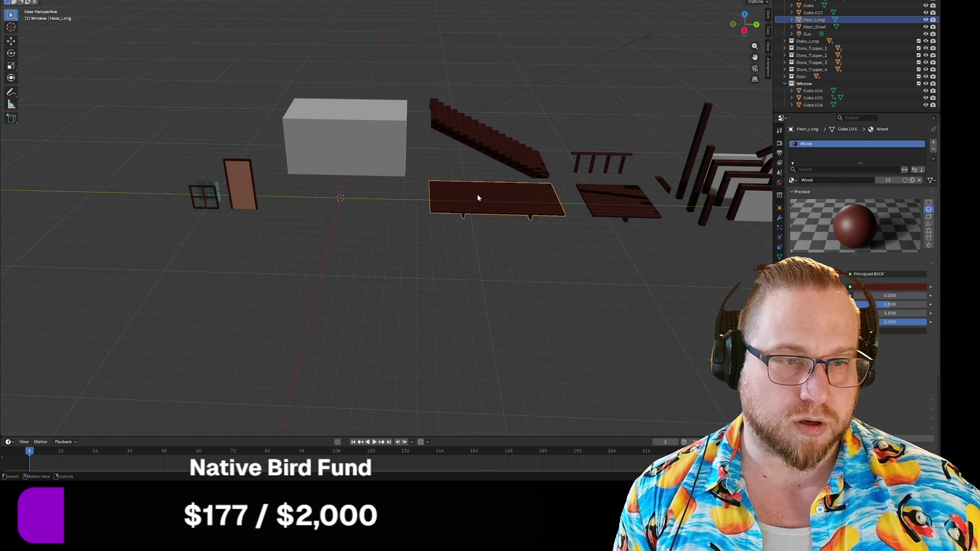
pyautogui.rightClick(461, 209)
pyautogui.moveTo(447, 225)
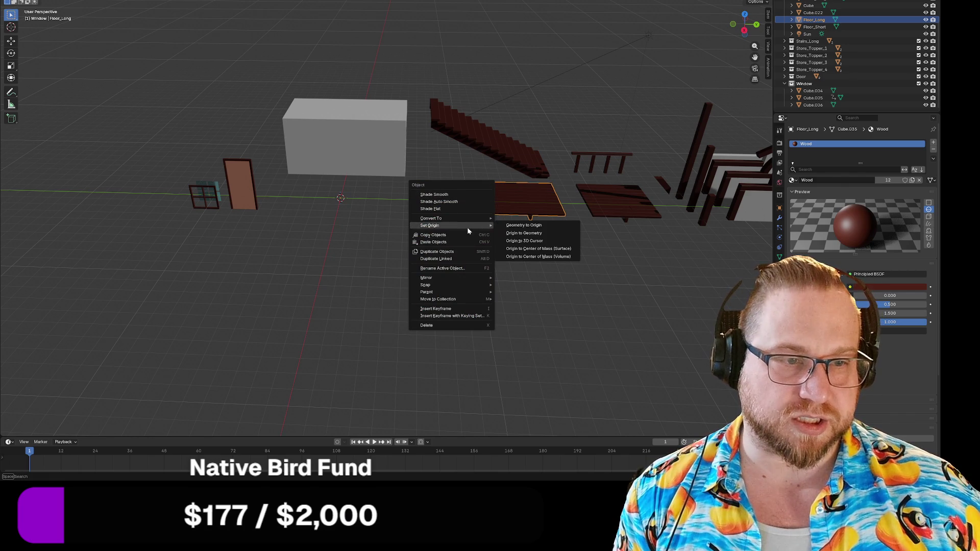
pyautogui.click(540, 233)
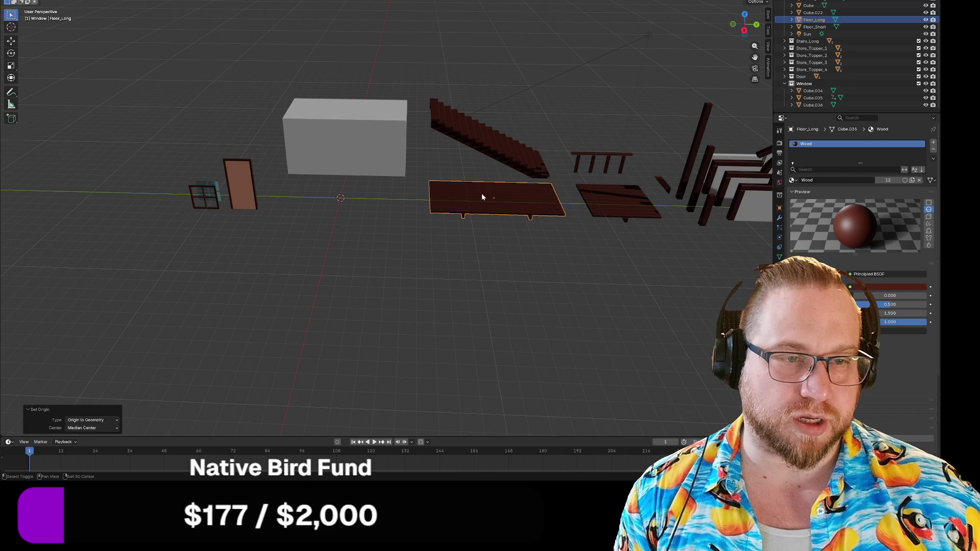
pyautogui.hotkey('shift', 's')
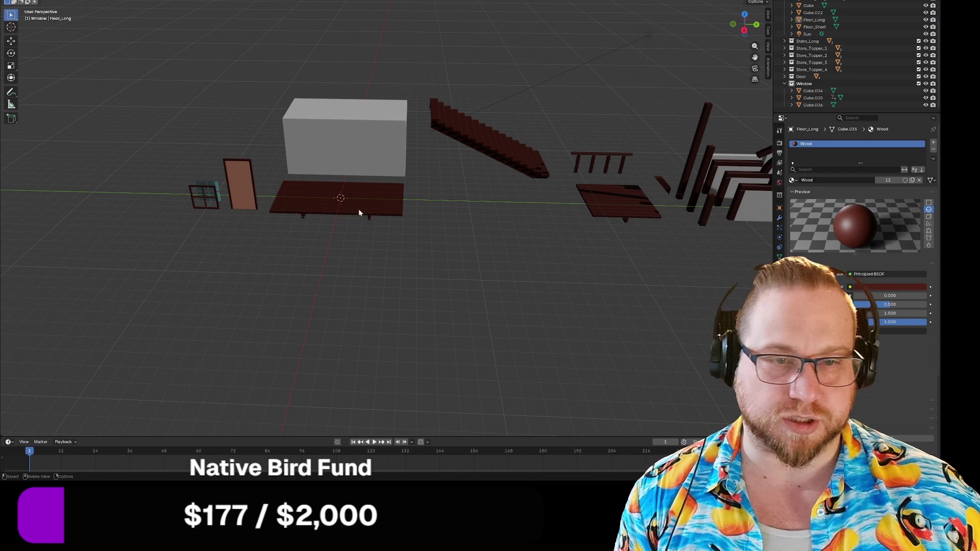
# Export the long floor as glTF binary, overwriting Floor_Long.glb in the Parts folder.
pyautogui.press('F4')
pyautogui.moveTo(30, 90)
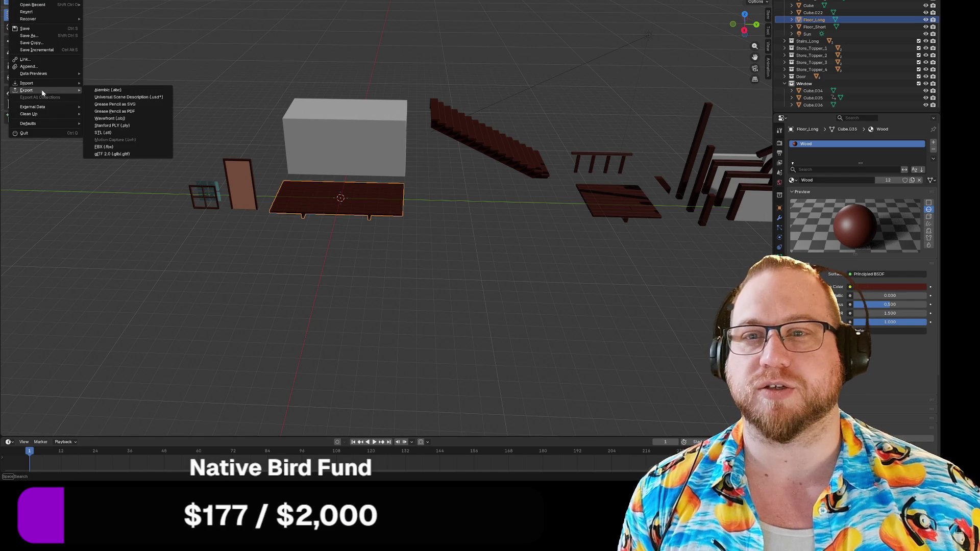
pyautogui.click(124, 153)
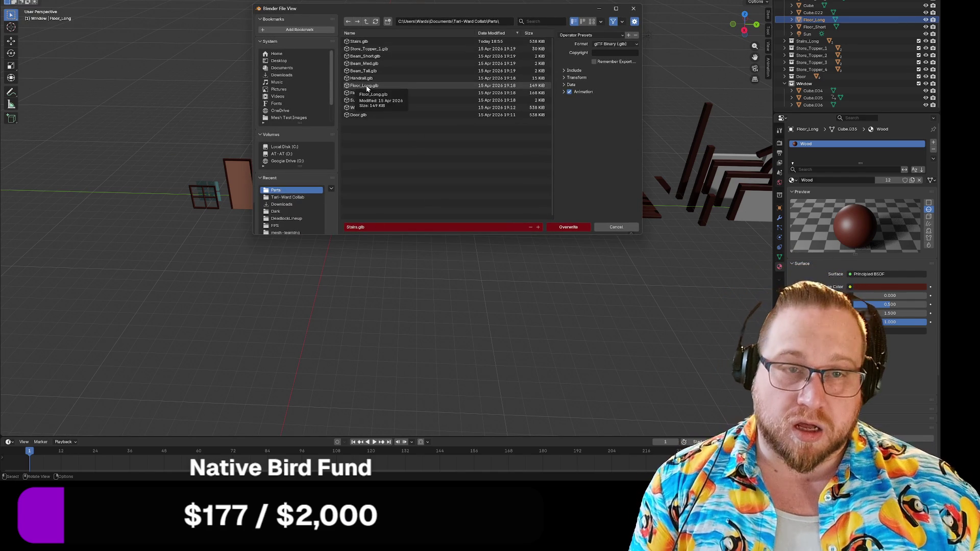
pyautogui.click(369, 86)
pyautogui.click(578, 229)
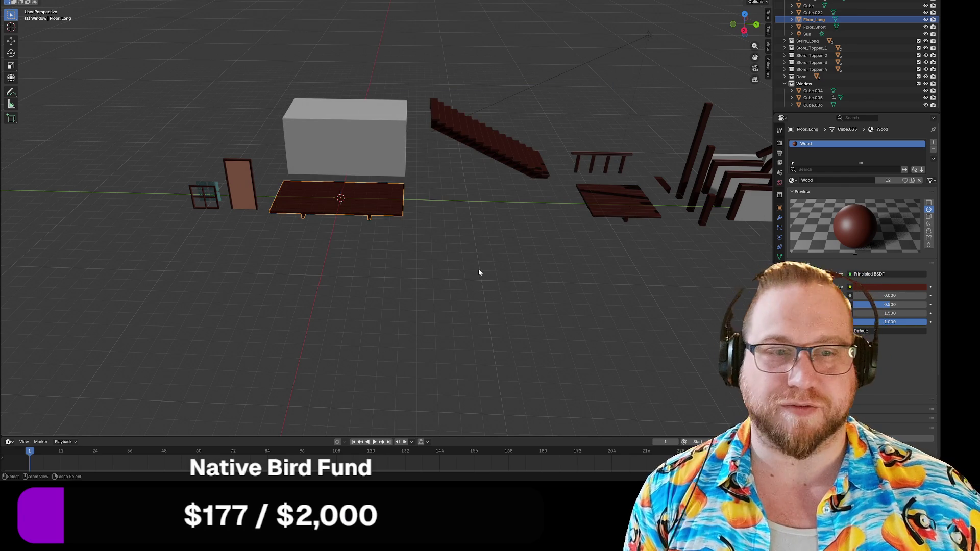
# Undo the long floor's move, then snap the short floor onto the world origin.
pyautogui.hotkey('ctrl', 'z')
pyautogui.hotkey('ctrl', 'z')
pyautogui.hotkey('ctrl', 'z')
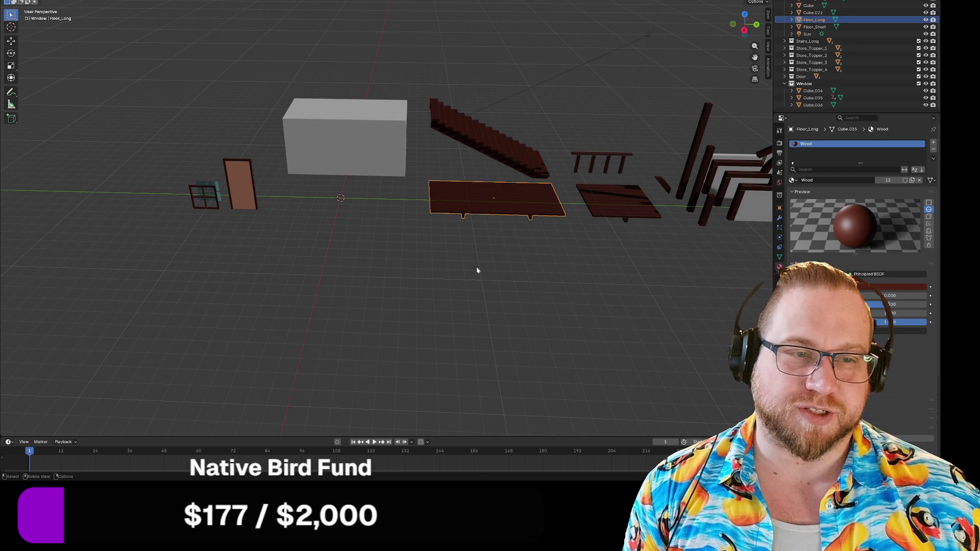
pyautogui.click(476, 270)
pyautogui.click(618, 203)
pyautogui.rightClick(616, 205)
pyautogui.moveTo(616, 205)
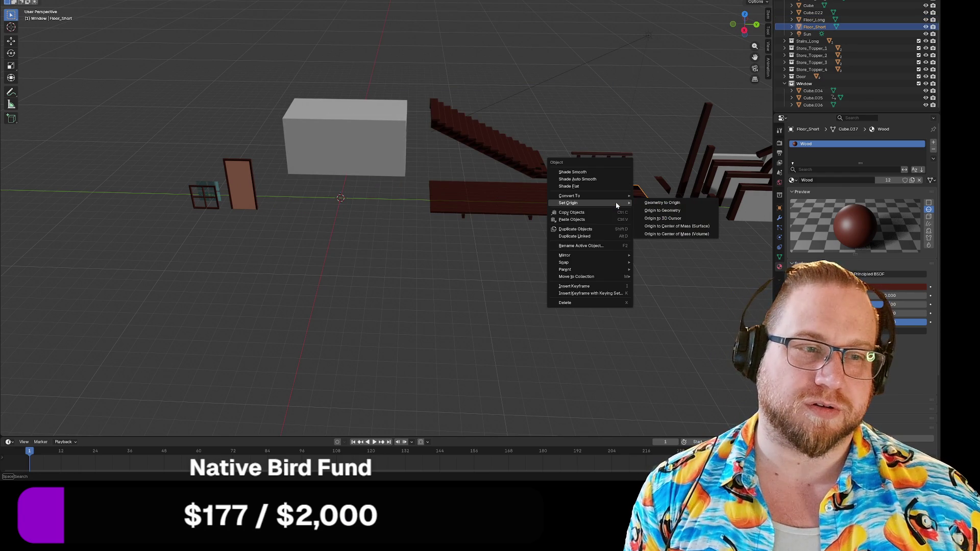
pyautogui.hotkey('shift', 's')
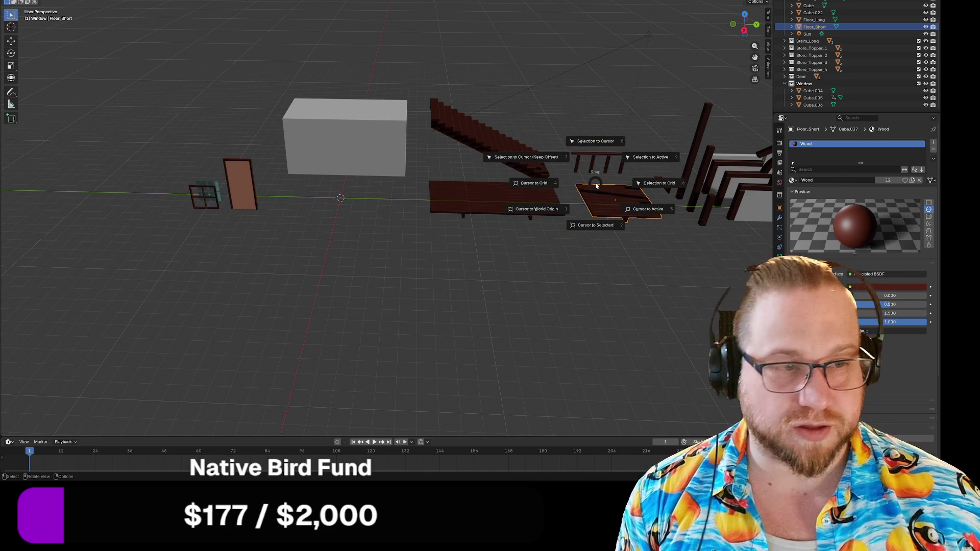
pyautogui.click(597, 140)
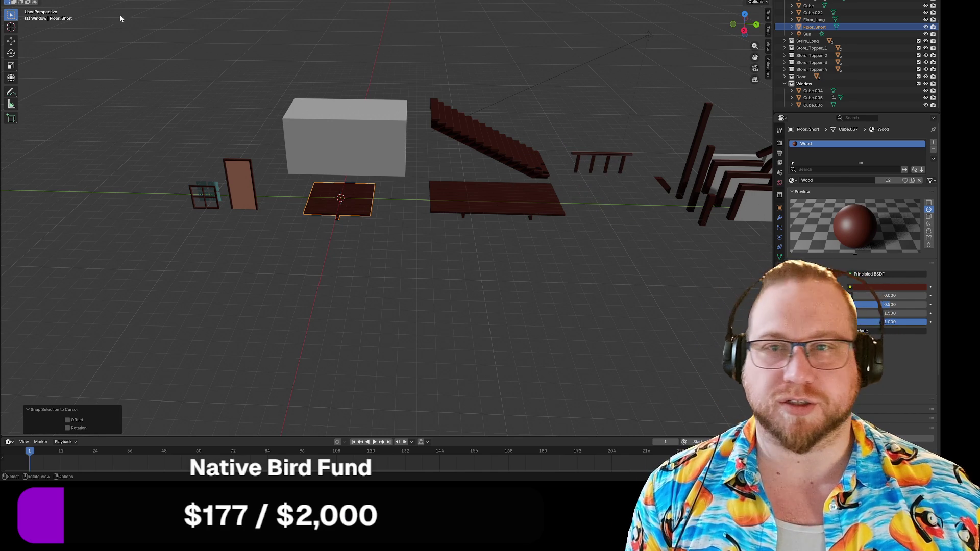
# Export the short floor as glTF binary, overwriting Floor_short.glb.
pyautogui.click(15, 1)
pyautogui.moveTo(77, 89)
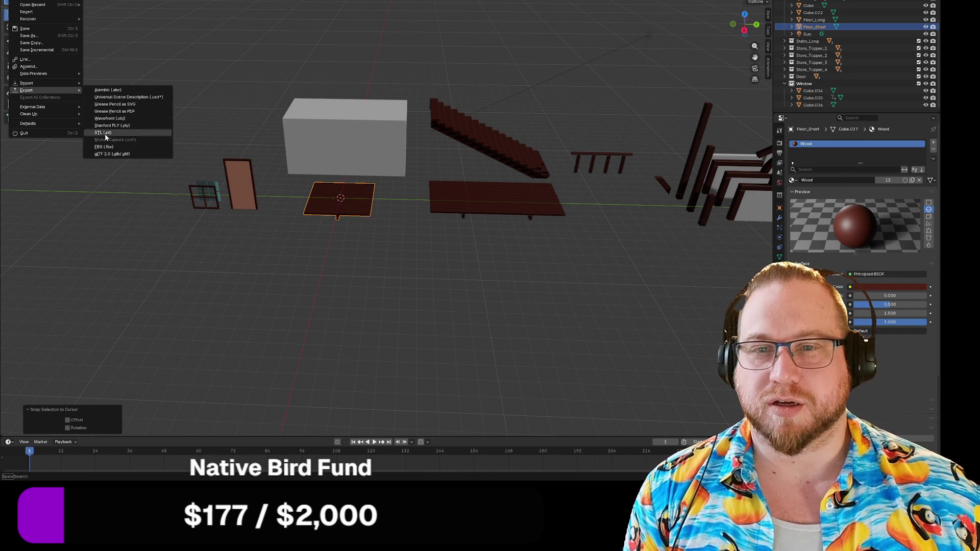
pyautogui.click(108, 153)
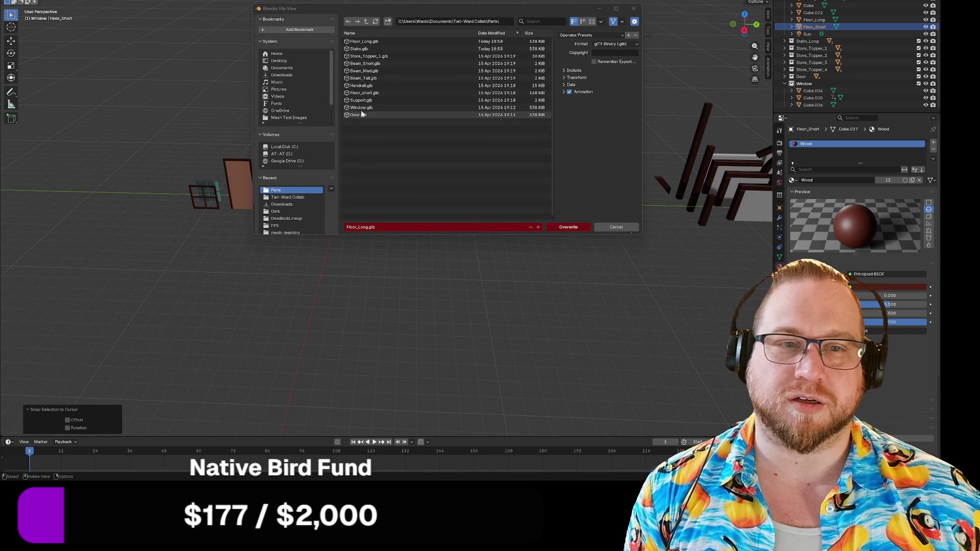
pyautogui.click(363, 92)
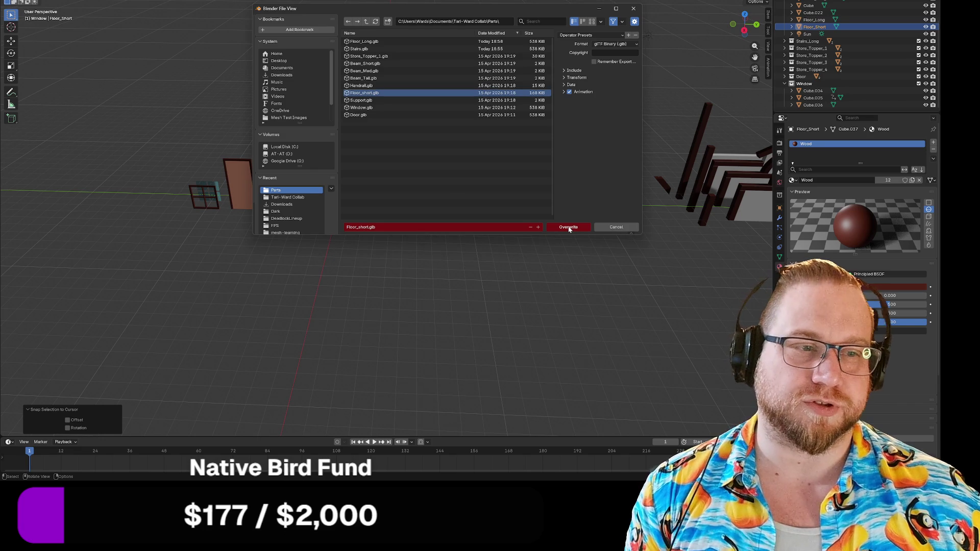
pyautogui.click(569, 228)
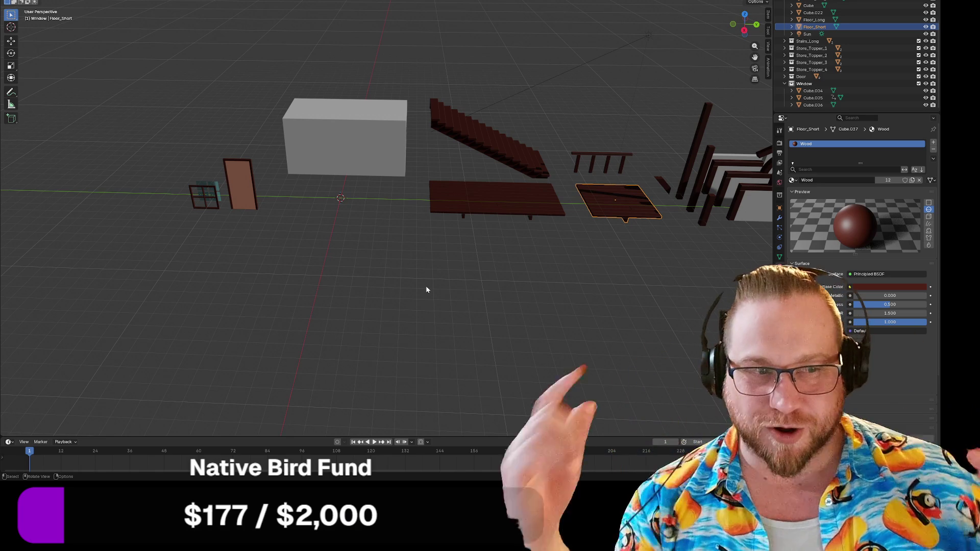
pyautogui.moveTo(404, 297)
pyautogui.mouseDown()
pyautogui.moveTo(295, 262)
pyautogui.moveTo(315, 253)
pyautogui.moveTo(190, 284)
pyautogui.moveTo(274, 256)
pyautogui.moveTo(228, 271)
pyautogui.moveTo(154, 262)
pyautogui.moveTo(350, 264)
pyautogui.moveTo(345, 290)
pyautogui.moveTo(342, 280)
pyautogui.moveTo(354, 289)
pyautogui.moveTo(264, 303)
pyautogui.moveTo(278, 302)
pyautogui.moveTo(257, 286)
pyautogui.mouseUp()
pyautogui.click(271, 305)
pyautogui.moveTo(451, 327); pyautogui.dragTo(424, 325)
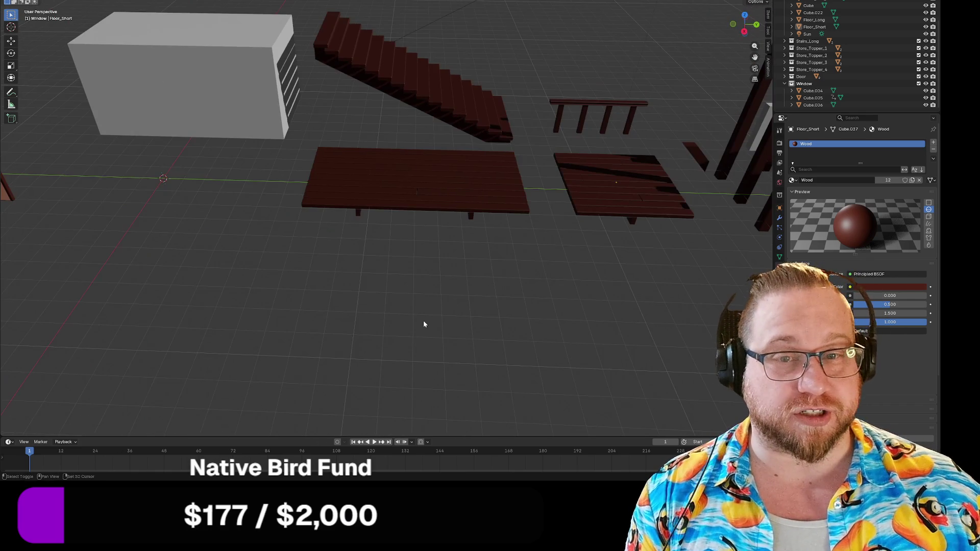
# Select the handrail and snap it onto the world origin with Selection to Cursor.
pyautogui.hscroll(-5, 423, 324)
pyautogui.click(558, 113)
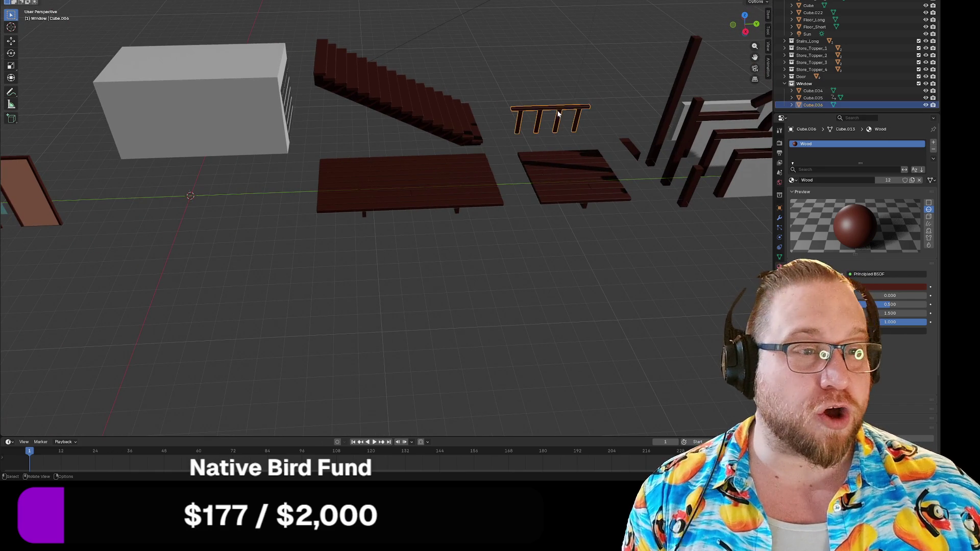
pyautogui.hotkey('shift', 's')
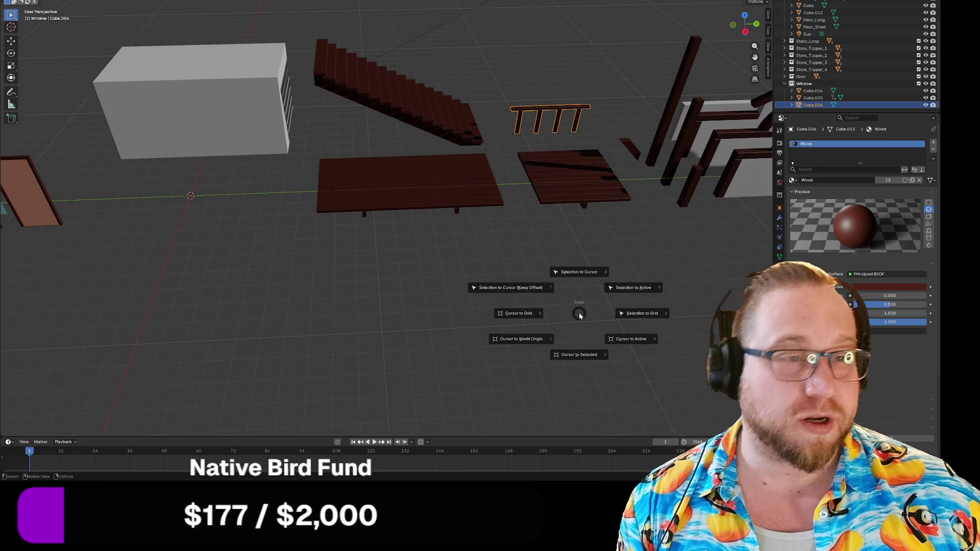
pyautogui.click(575, 271)
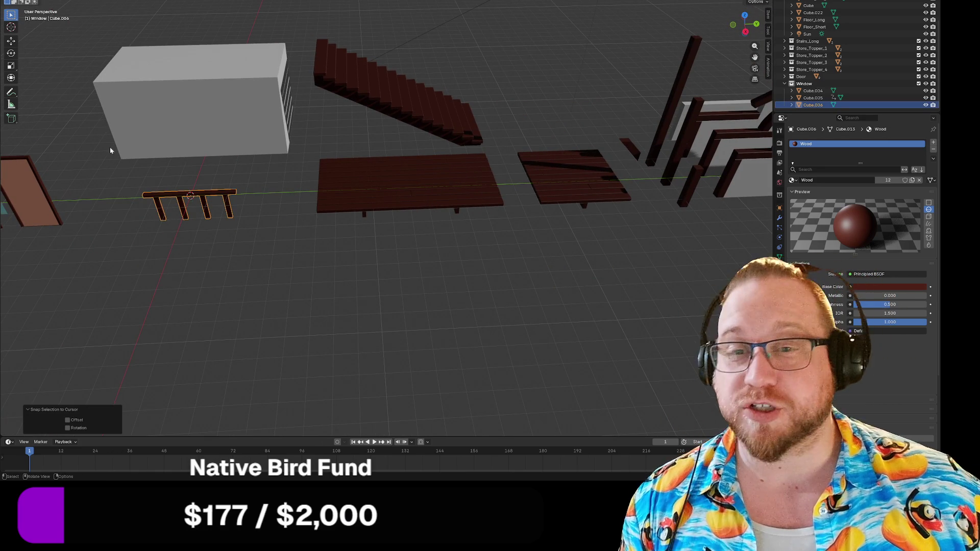
pyautogui.click(15, 1)
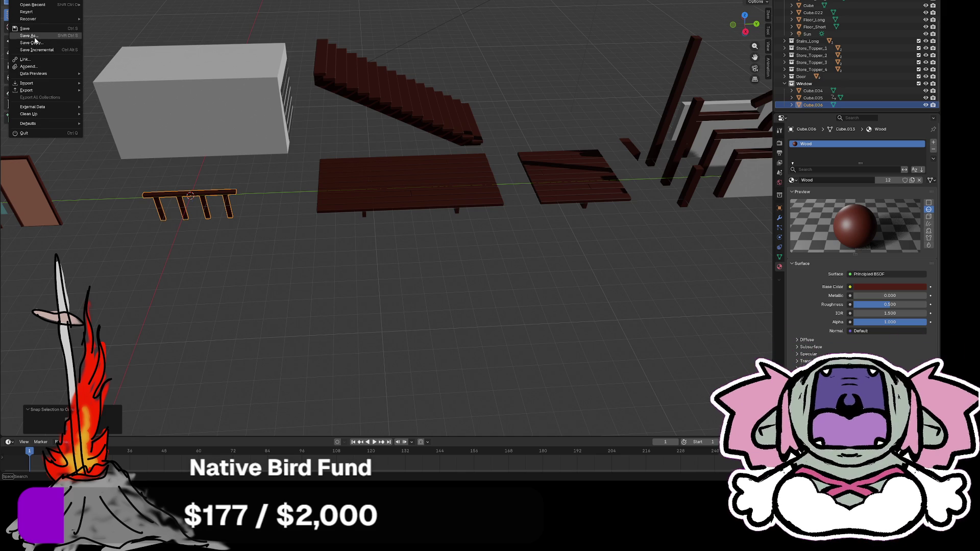
pyautogui.moveTo(259, 259)
pyautogui.mouseDown()
pyautogui.moveTo(219, 253)
pyautogui.moveTo(213, 224)
pyautogui.mouseUp()
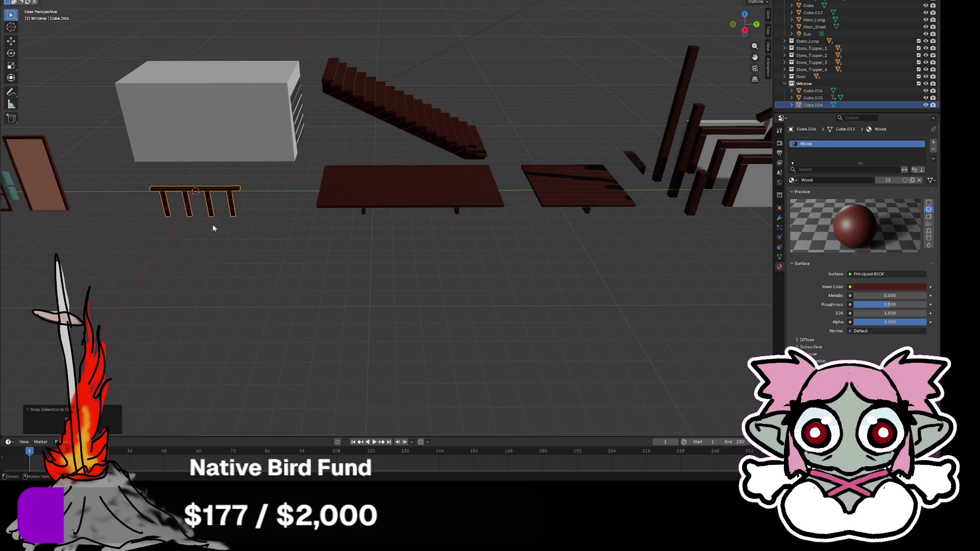
# Set the handrail's origin to its geometry.
pyautogui.rightClick(207, 202)
pyautogui.moveTo(193, 204)
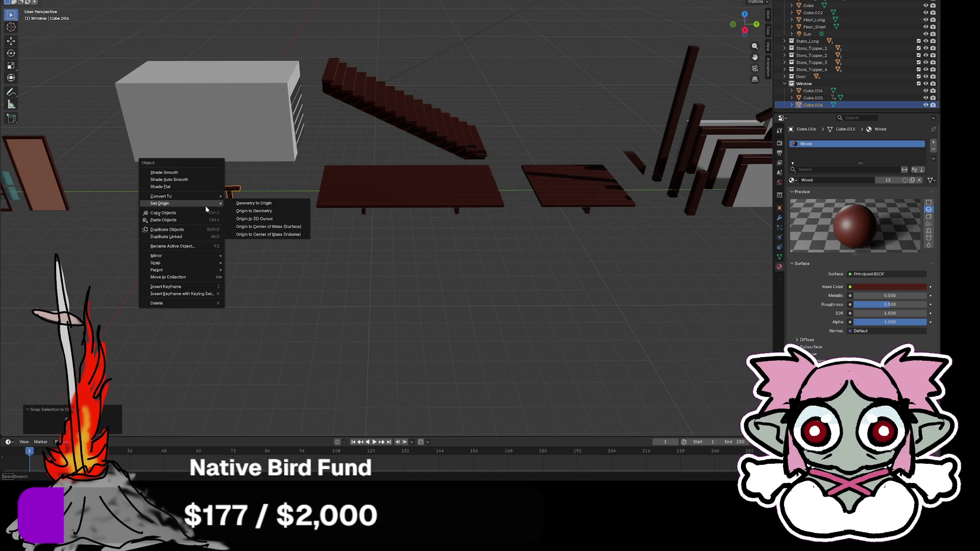
pyautogui.click(262, 213)
pyautogui.moveTo(247, 234); pyautogui.dragTo(246, 220)
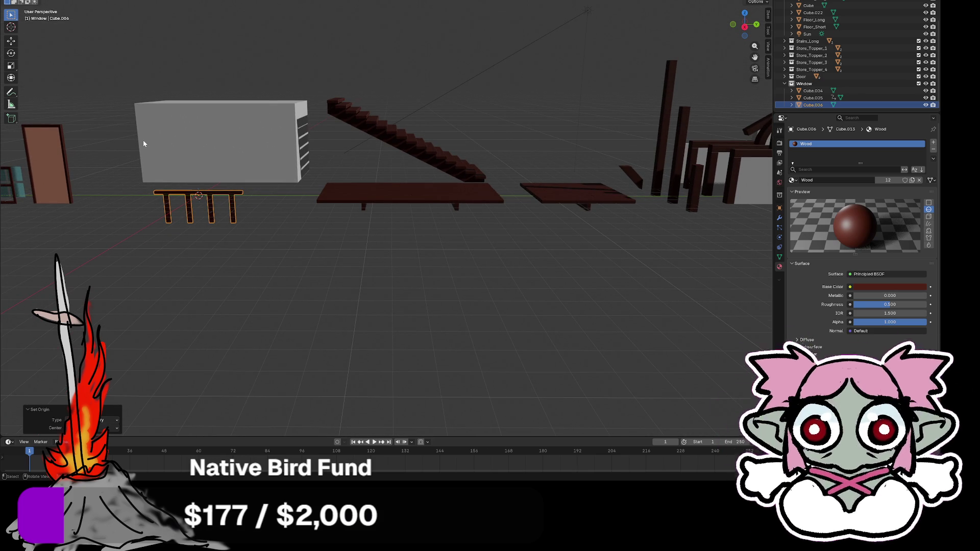
# Export the handrail as glTF binary over Handrail.glb, then undo its move back to place.
pyautogui.click(15, 1)
pyautogui.moveTo(38, 76)
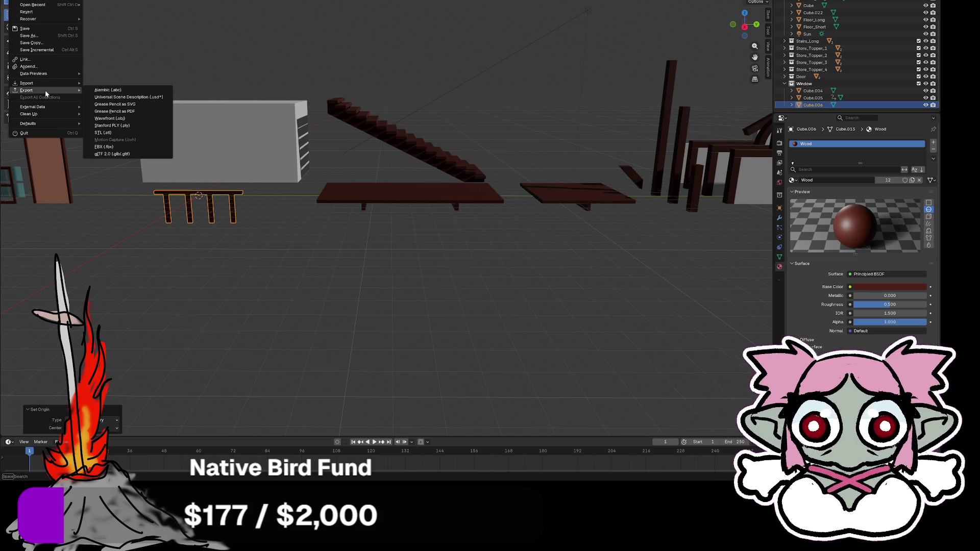
pyautogui.click(107, 154)
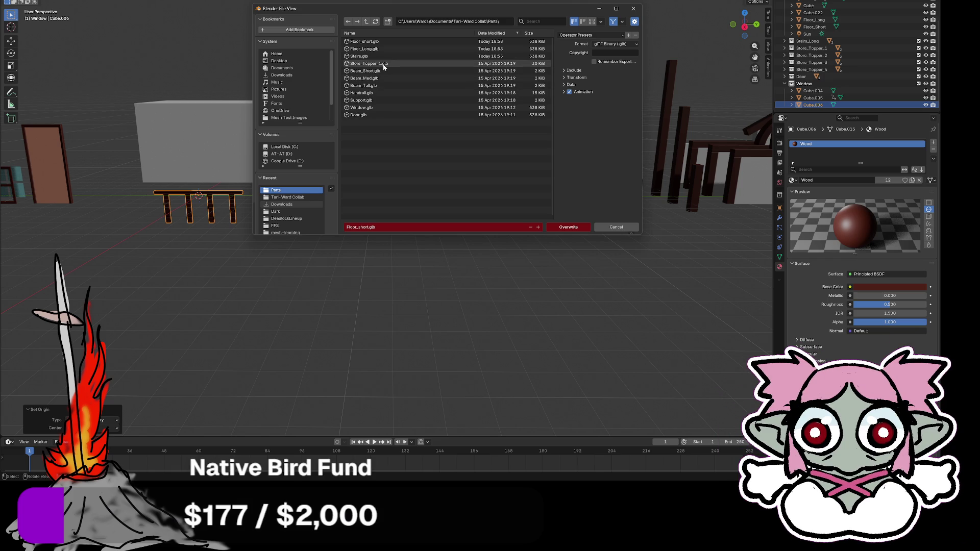
pyautogui.click(359, 101)
pyautogui.click(360, 92)
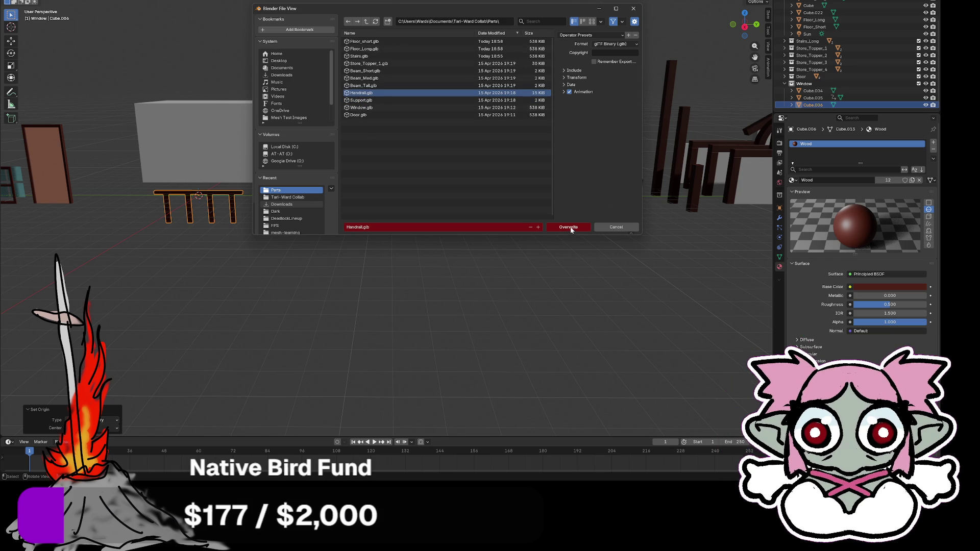
pyautogui.click(572, 228)
pyautogui.hotkey('ctrl', 'z')
pyautogui.hotkey('ctrl', 'z')
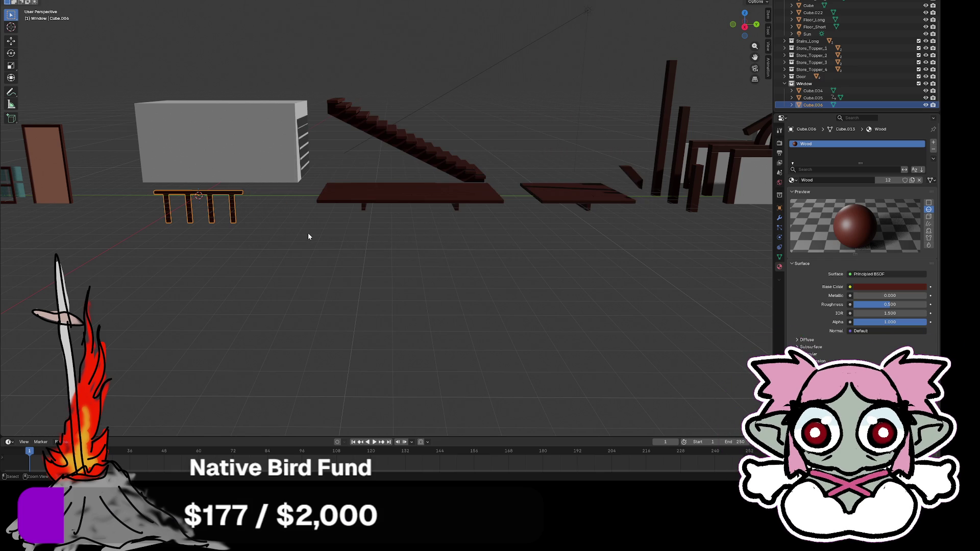
# Select the small support piece Cube.001 and snap it onto the 3D cursor.
pyautogui.moveTo(278, 266); pyautogui.dragTo(280, 284)
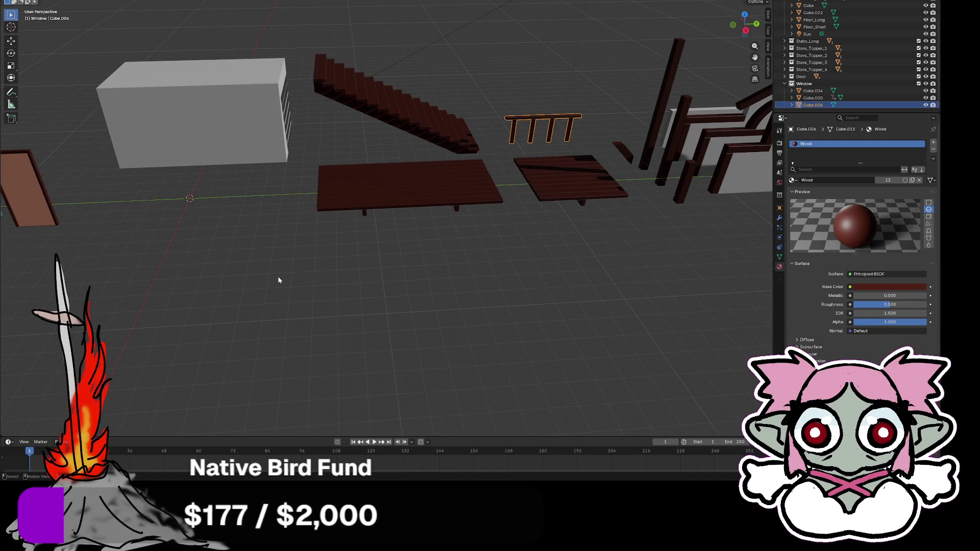
pyautogui.moveTo(327, 278); pyautogui.dragTo(339, 280)
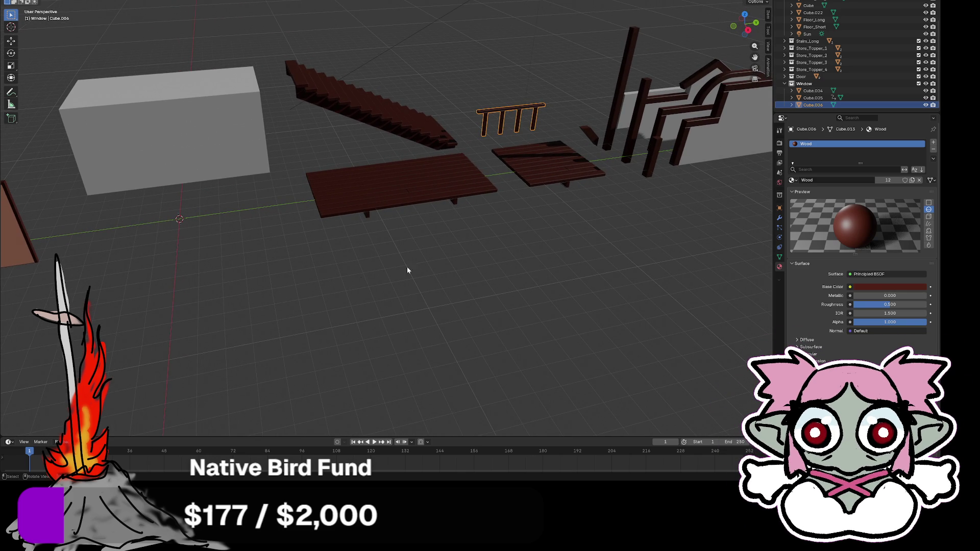
pyautogui.click(593, 141)
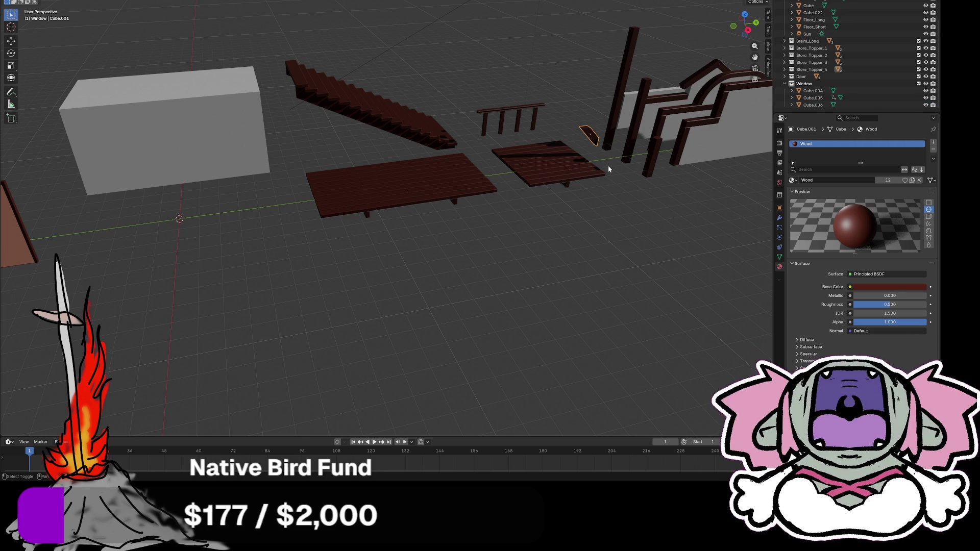
pyautogui.hotkey('shift', 's')
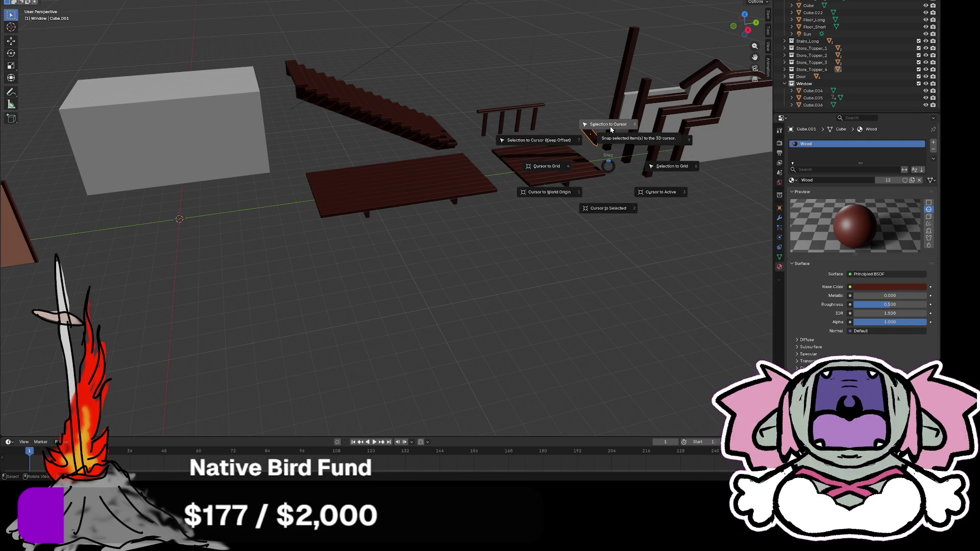
pyautogui.click(611, 130)
pyautogui.moveTo(286, 258); pyautogui.dragTo(270, 244)
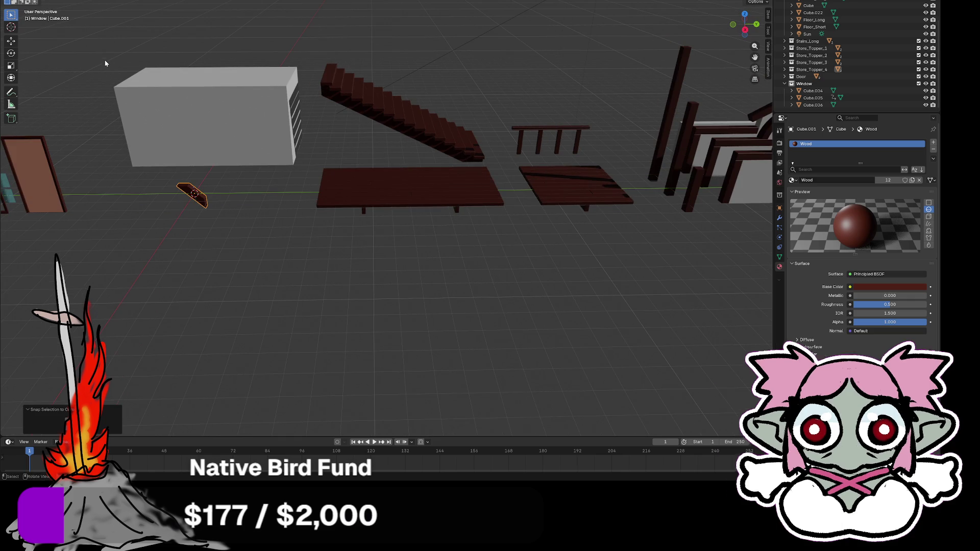
# Export the support piece as glTF binary, overwriting Support.glb.
pyautogui.click(15, 1)
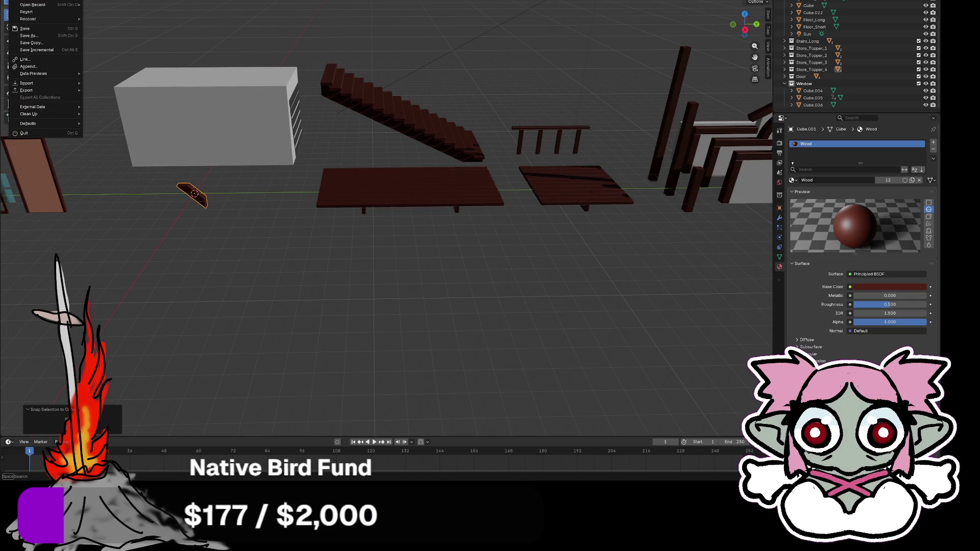
pyautogui.moveTo(30, 89)
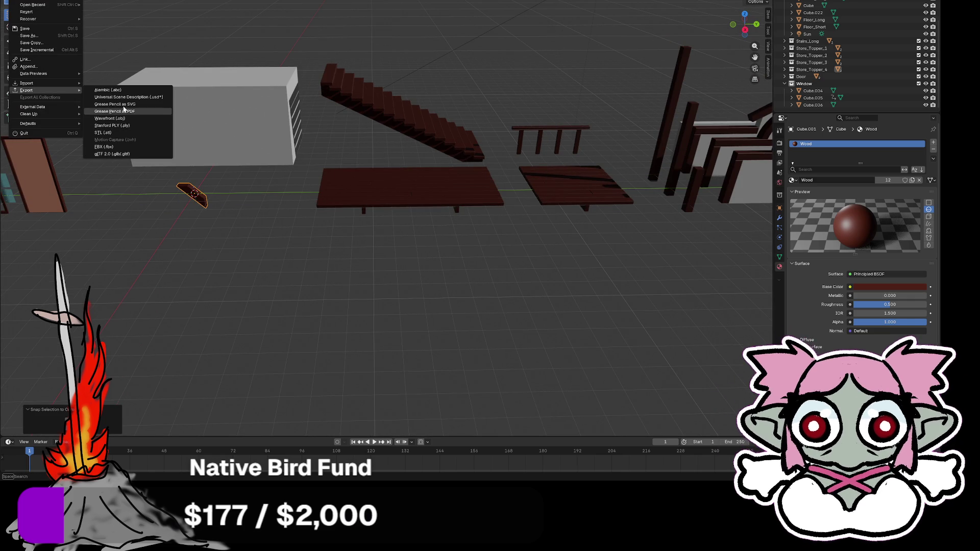
pyautogui.click(117, 154)
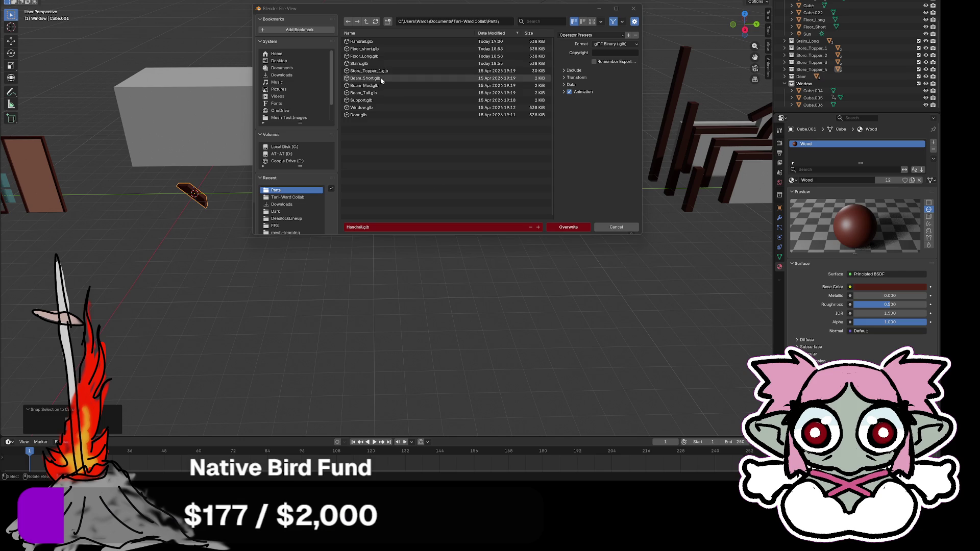
pyautogui.click(361, 100)
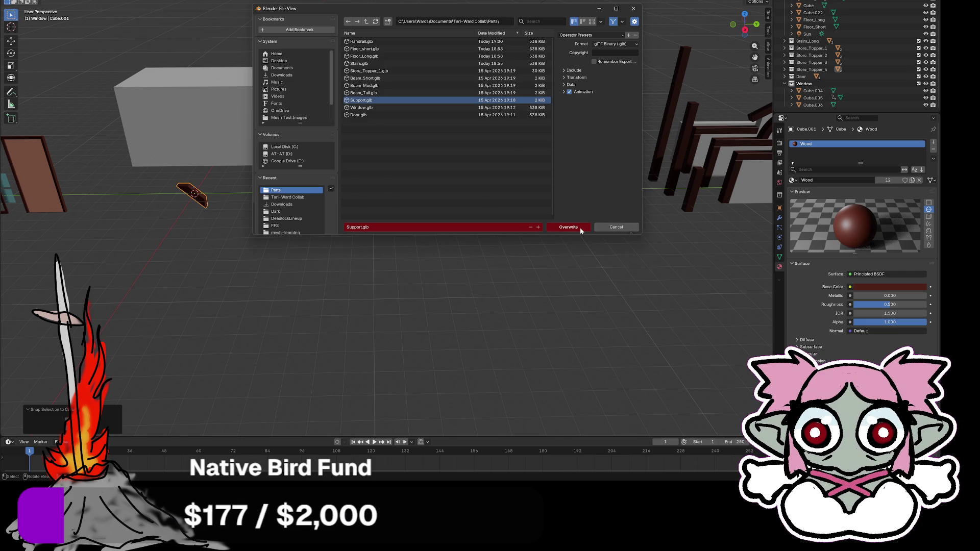
pyautogui.click(580, 228)
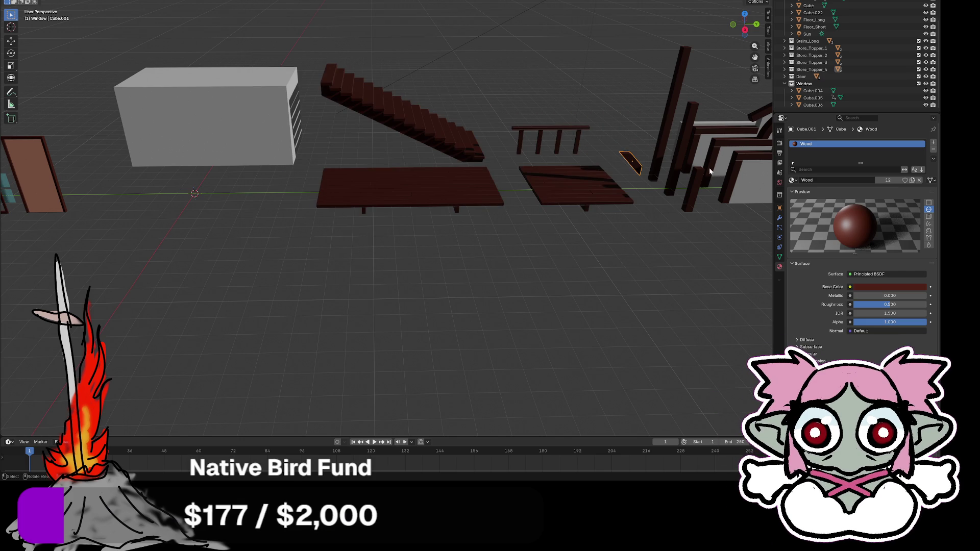
pyautogui.click(662, 132)
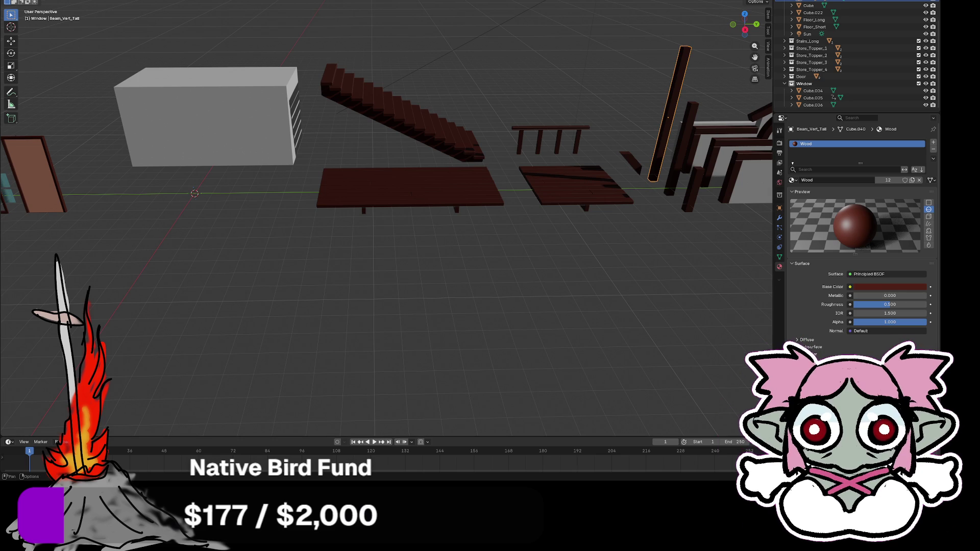
# Snap the tall vertical beam Beam_Vert_Tall to the 3D cursor at the origin.
pyautogui.press('F4')
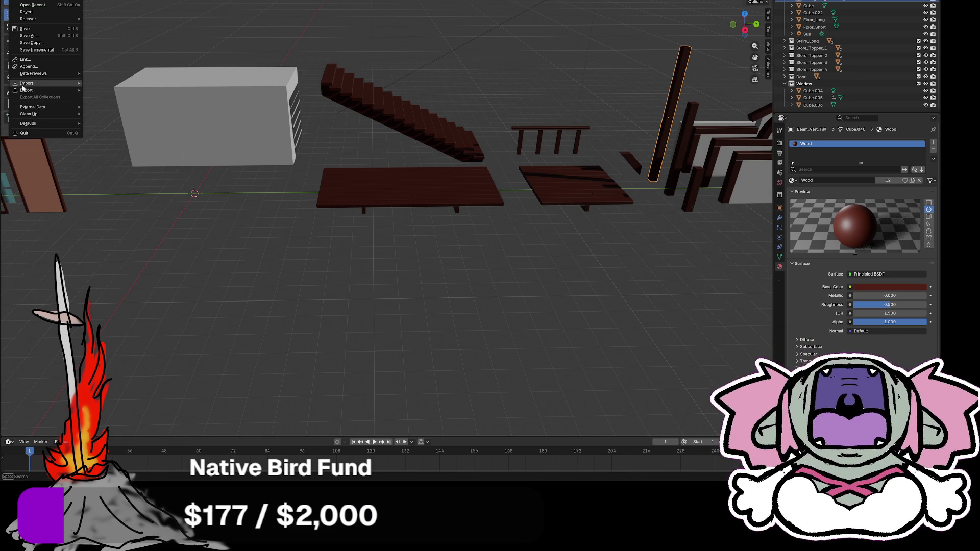
pyautogui.moveTo(28, 90)
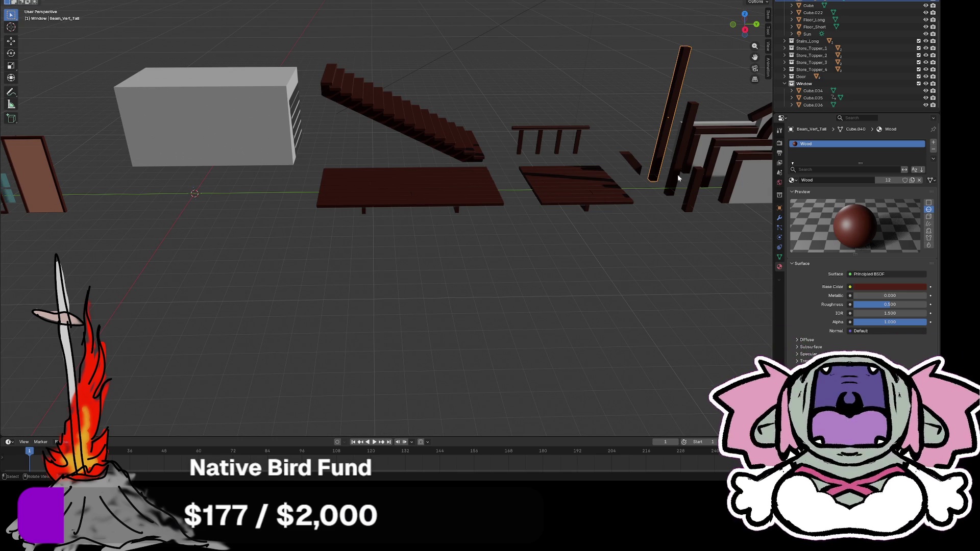
pyautogui.hotkey('shift', 's')
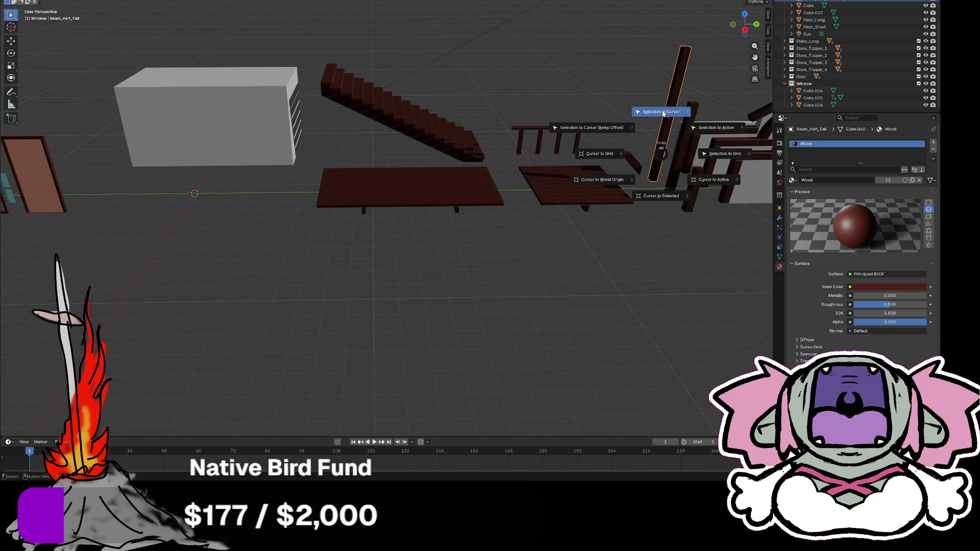
pyautogui.click(659, 114)
# Export the snapped beam as glTF over Beam_Tall.glb, then undo the snap to restore it.
pyautogui.press('F4')
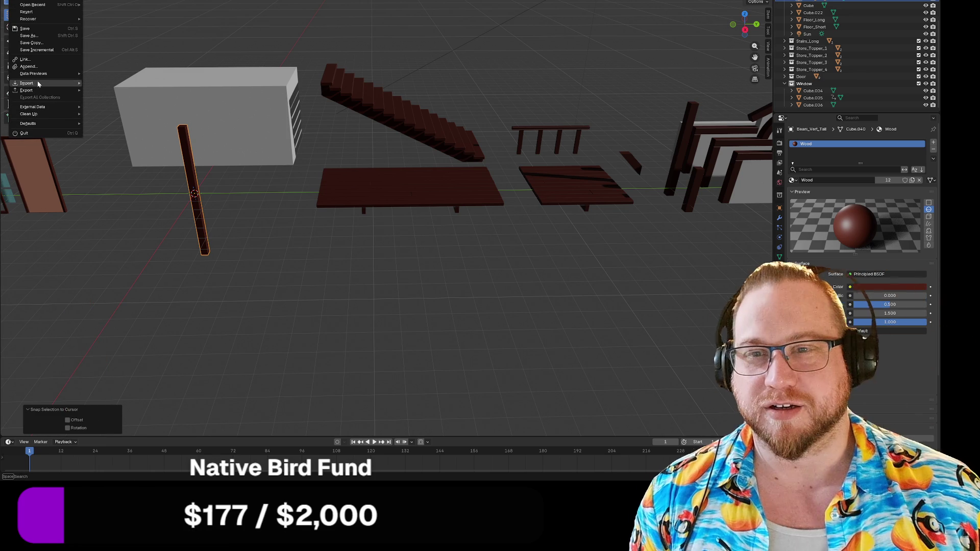
pyautogui.moveTo(28, 90)
pyautogui.click(112, 154)
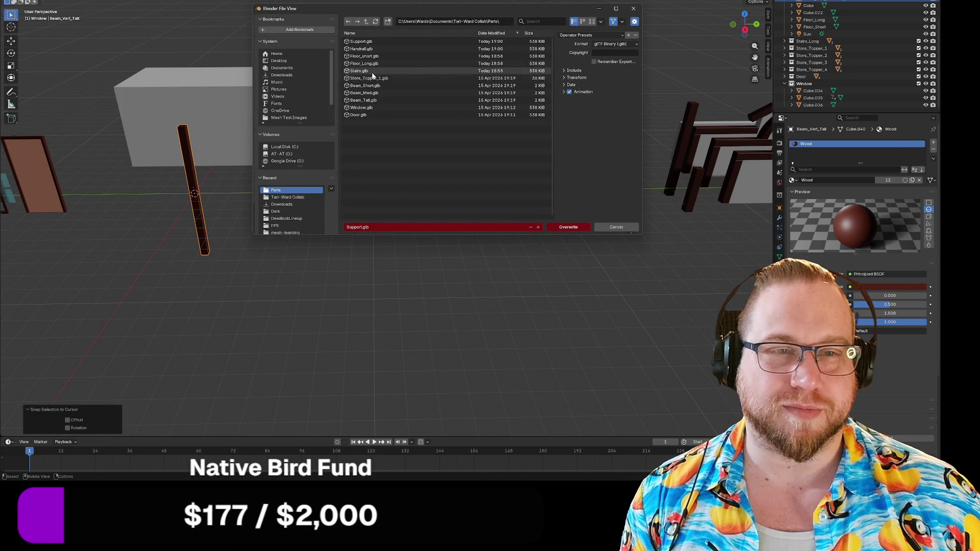
pyautogui.click(363, 101)
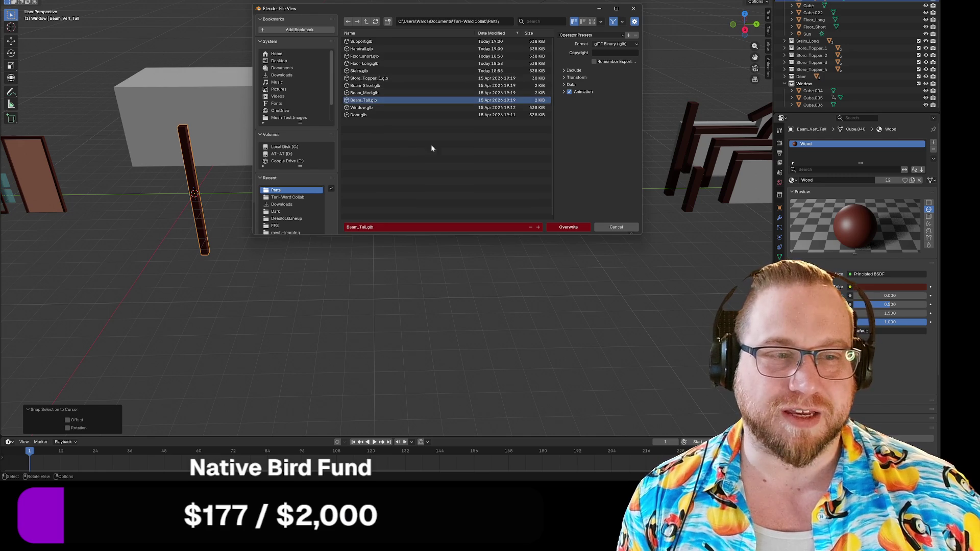
pyautogui.click(560, 227)
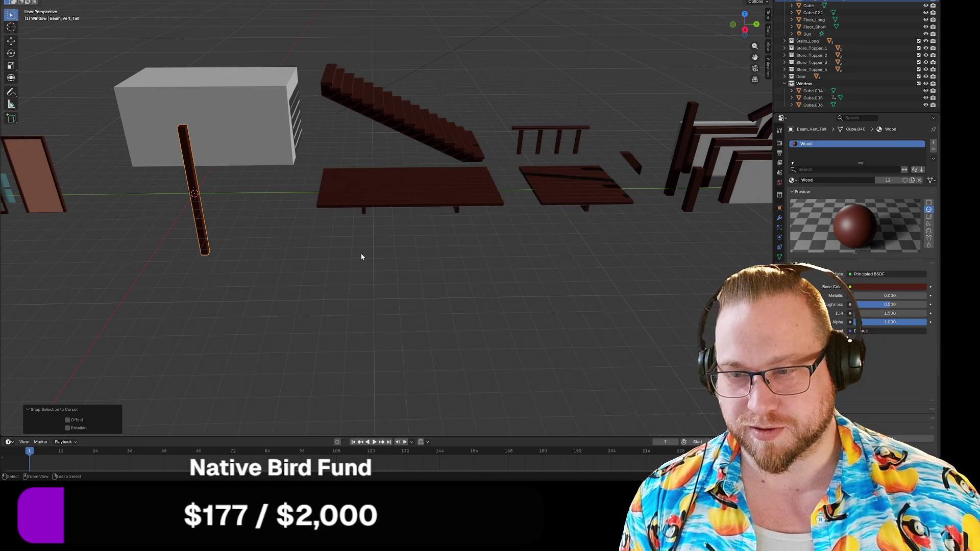
pyautogui.hotkey('ctrl', 'z')
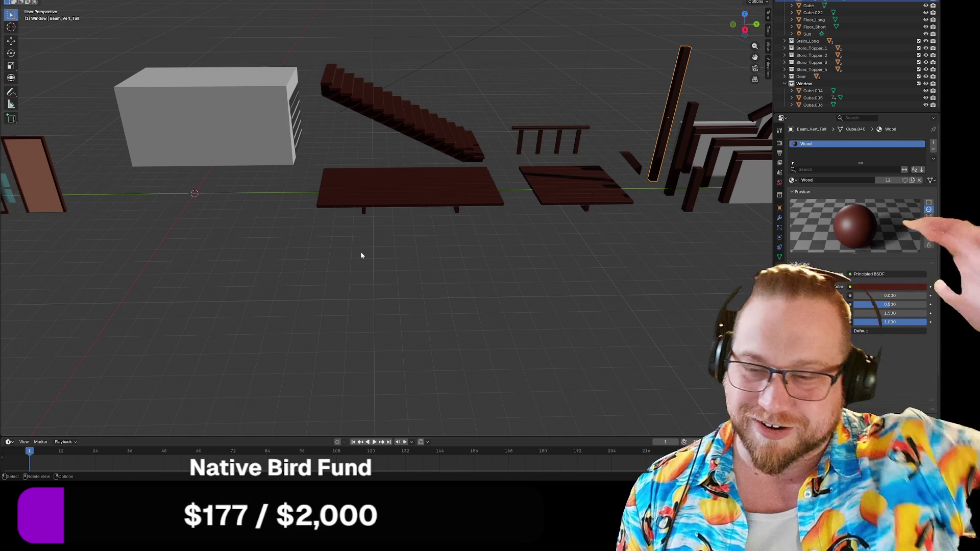
pyautogui.click(672, 179)
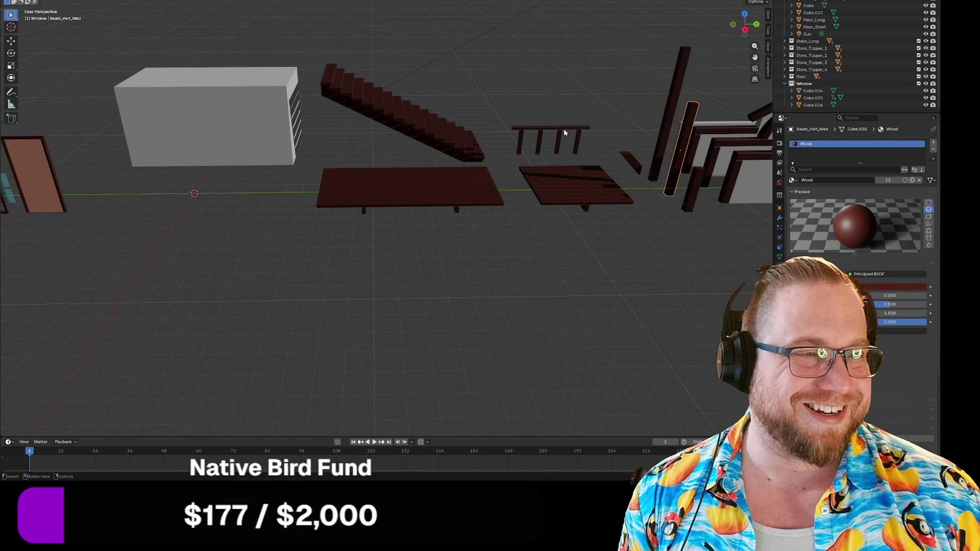
# Export the medium vertical beam as glTF binary, overwriting Beam_Med.glb.
pyautogui.click(16, 0)
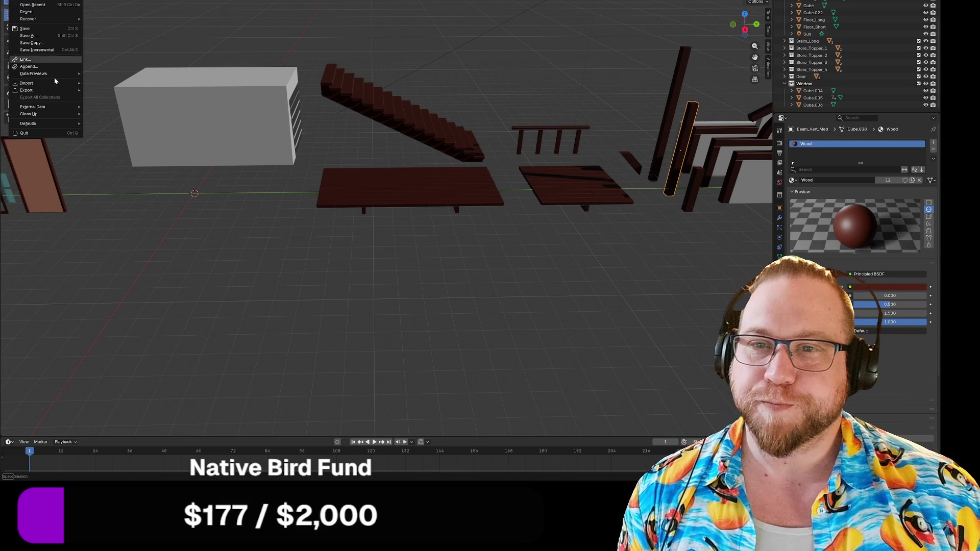
pyautogui.moveTo(43, 90)
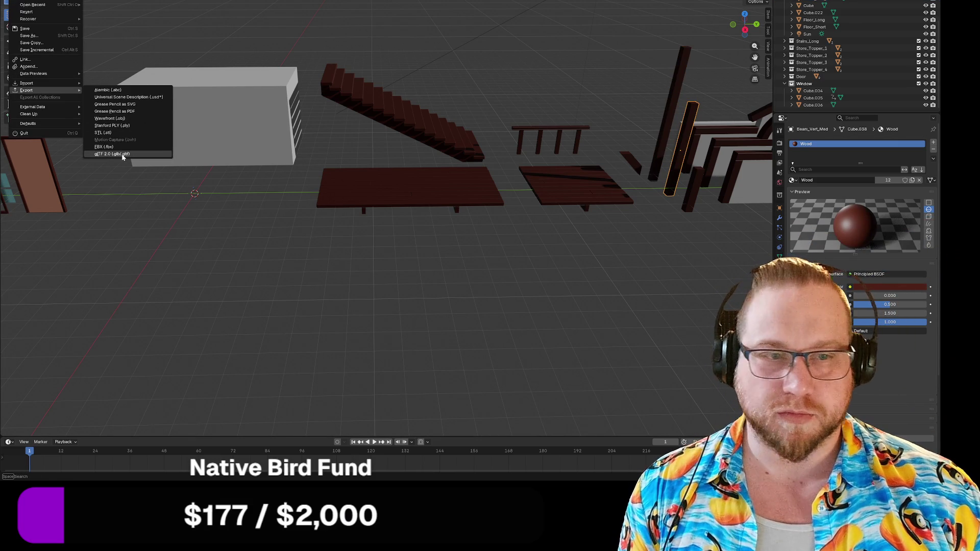
pyautogui.click(123, 157)
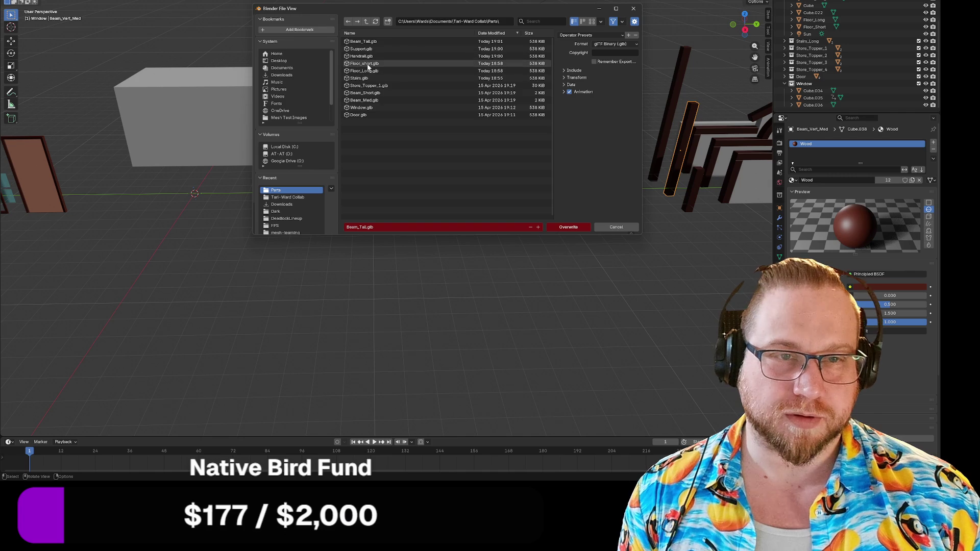
pyautogui.click(368, 100)
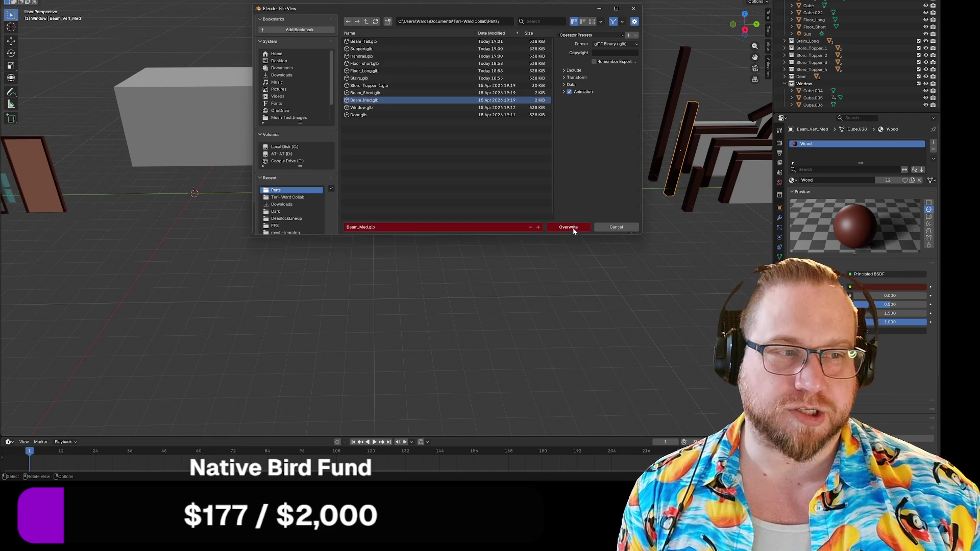
pyautogui.click(573, 227)
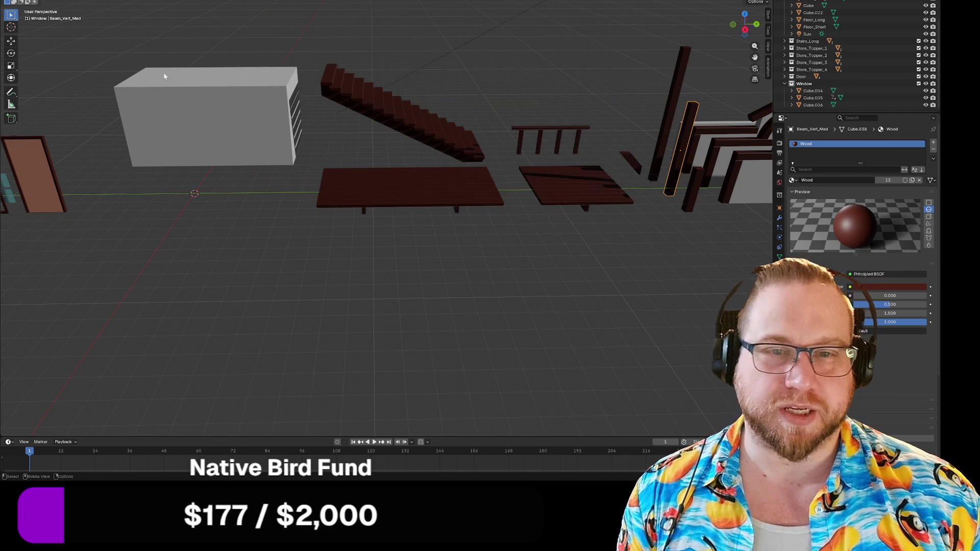
# Snap the medium vertical beam to the 3D cursor at the origin.
pyautogui.rightClick(674, 174)
pyautogui.moveTo(642, 231)
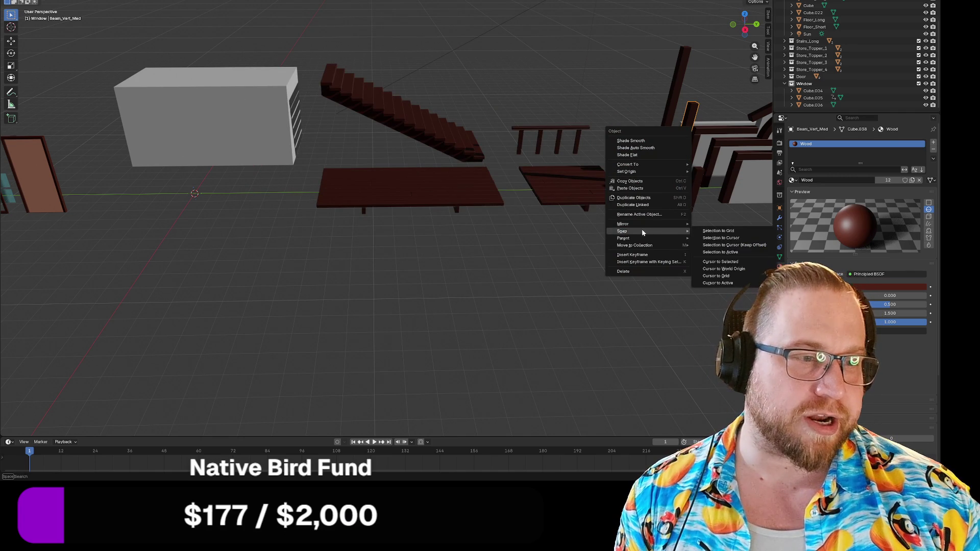
pyautogui.moveTo(641, 173)
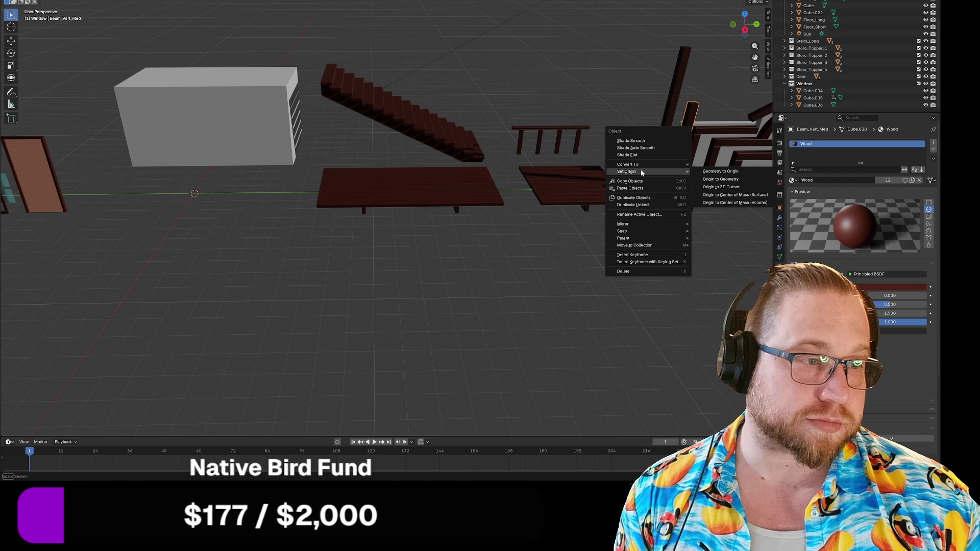
pyautogui.hotkey('shift', 's')
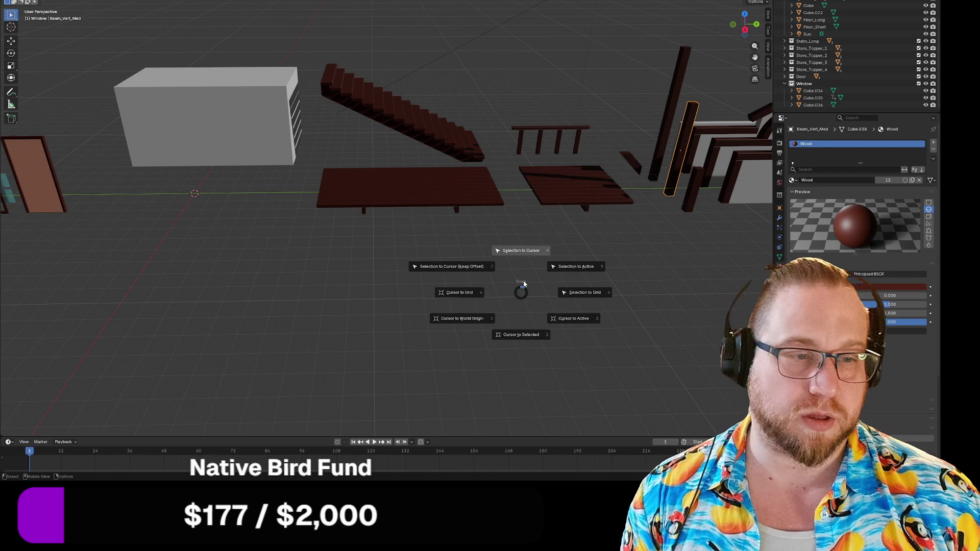
pyautogui.click(521, 250)
# Re-export the snapped medium beam over Beam_Med.glb and the short beam over Beam_Short.glb.
pyautogui.press('F4')
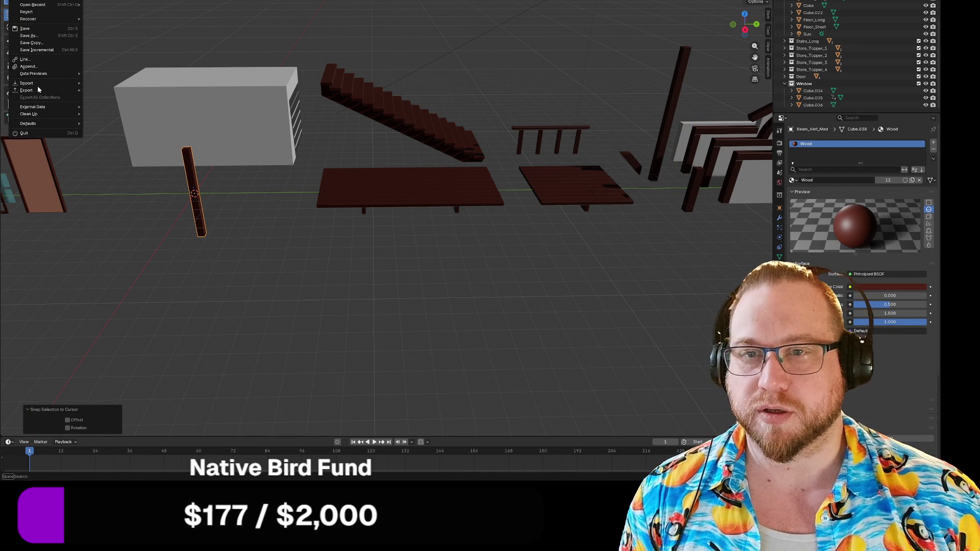
pyautogui.moveTo(38, 90)
pyautogui.click(117, 153)
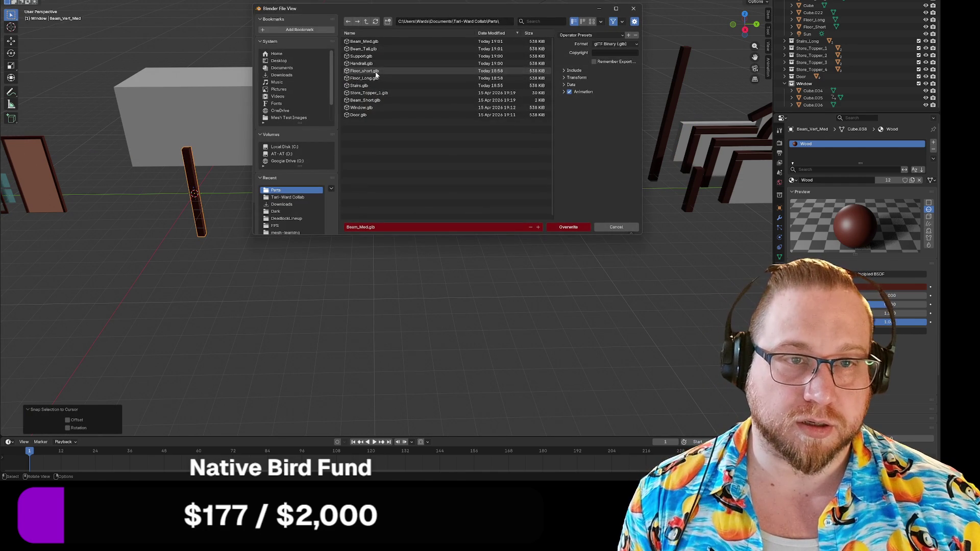
pyautogui.click(372, 41)
pyautogui.click(576, 227)
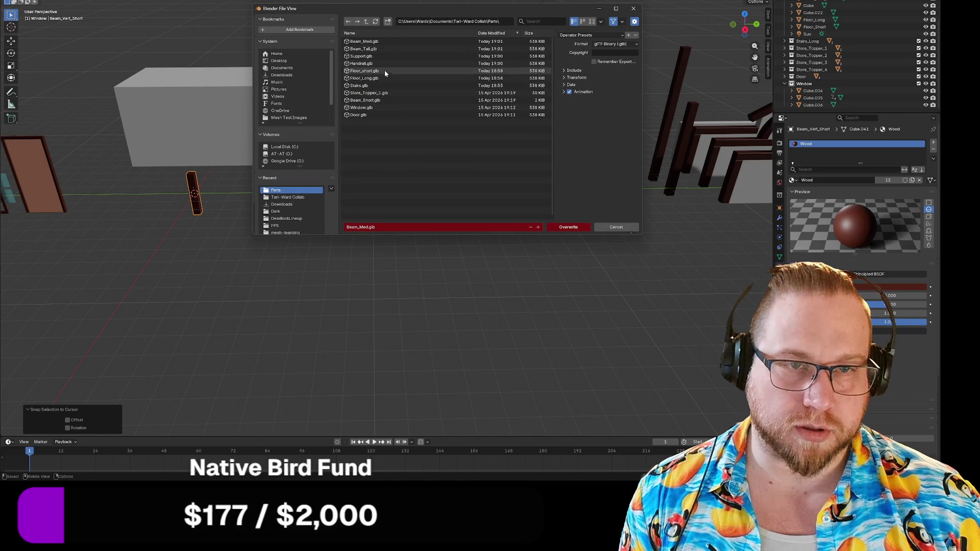
pyautogui.click(378, 101)
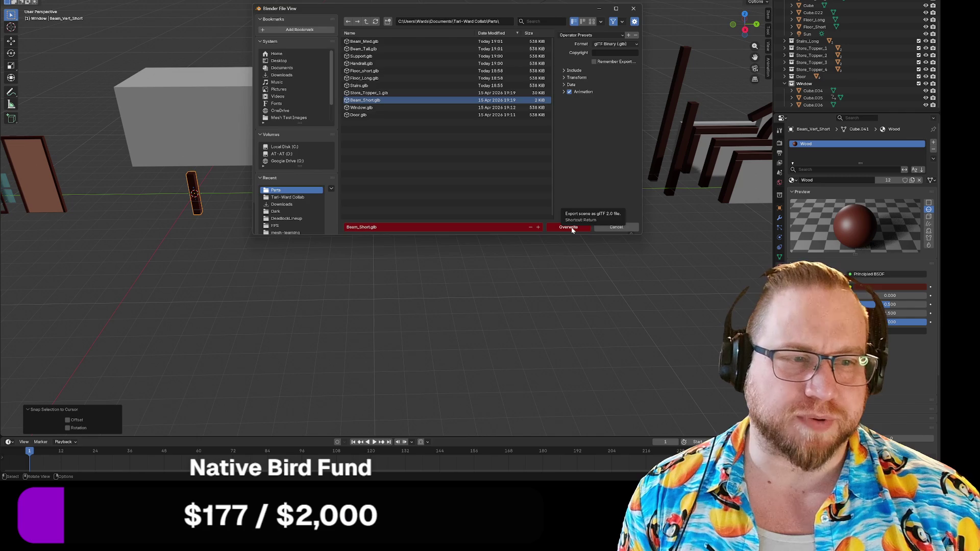
pyautogui.click(571, 228)
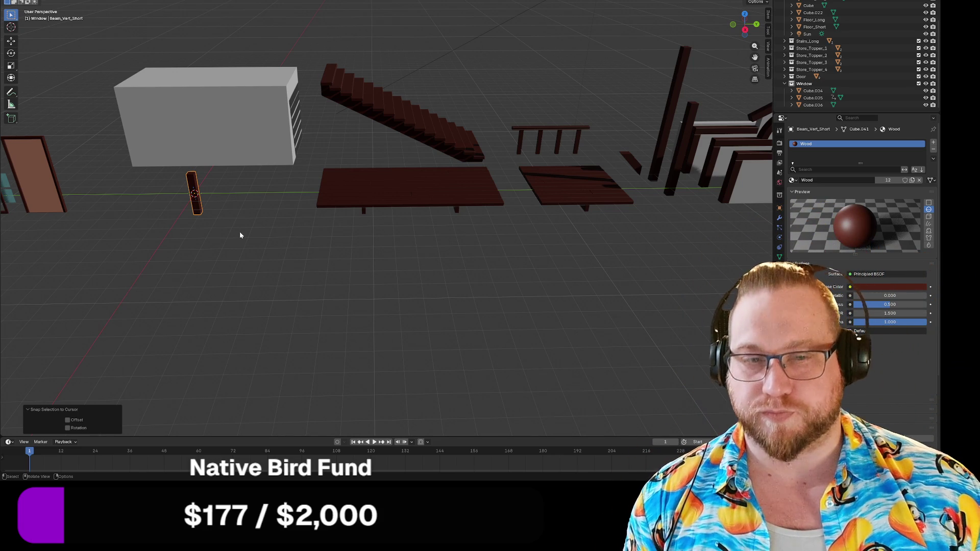
# Undo the short vertical beam's Snap Selection to Cursor with Ctrl+Z.
pyautogui.hotkey('ctrl', 'z')
pyautogui.hotkey('ctrl', 'z')
pyautogui.hotkey('ctrl', 'z')
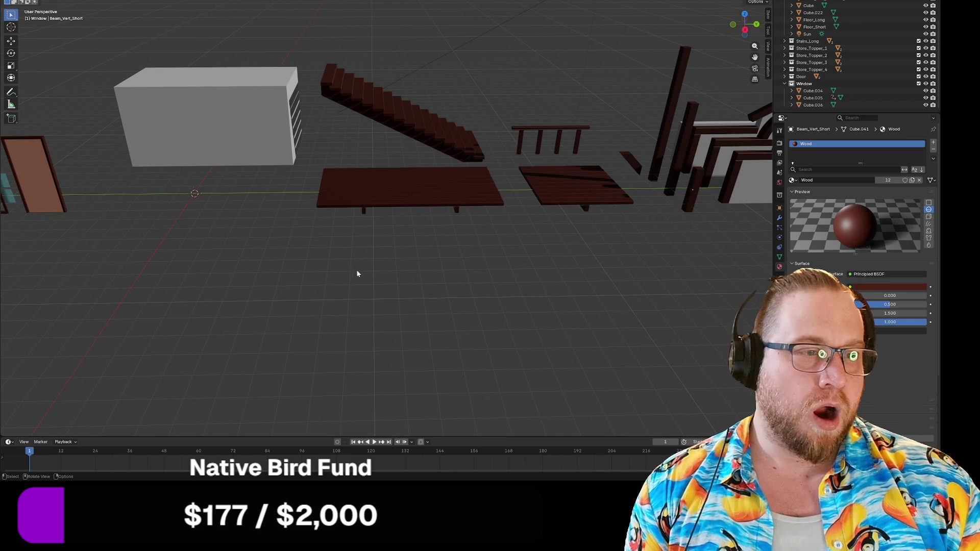
# Select Store_Topper_1.001, save Buildings.blend, and snap the topper to the origin.
pyautogui.click(665, 107)
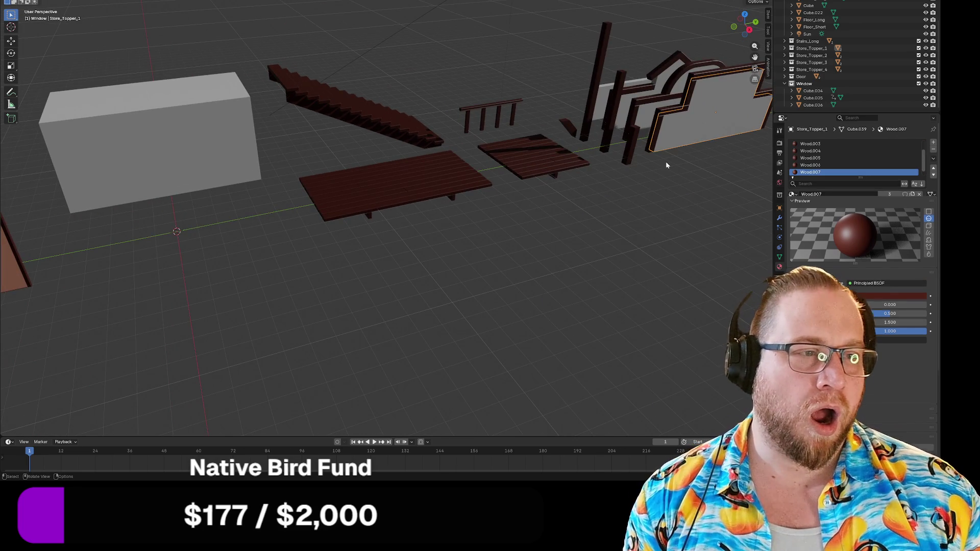
pyautogui.click(670, 142)
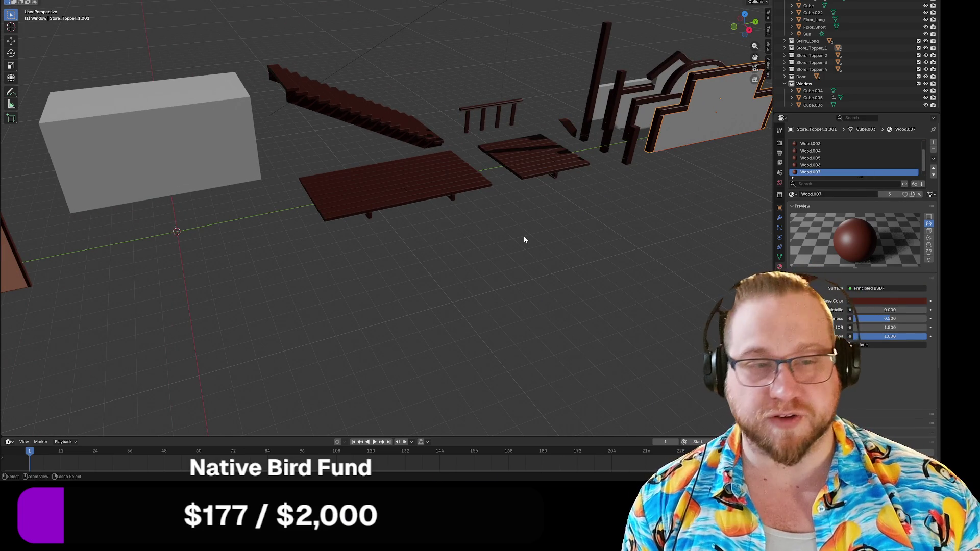
pyautogui.hotkey('ctrl', 's')
pyautogui.hotkey('shift', 's')
pyautogui.click(524, 195)
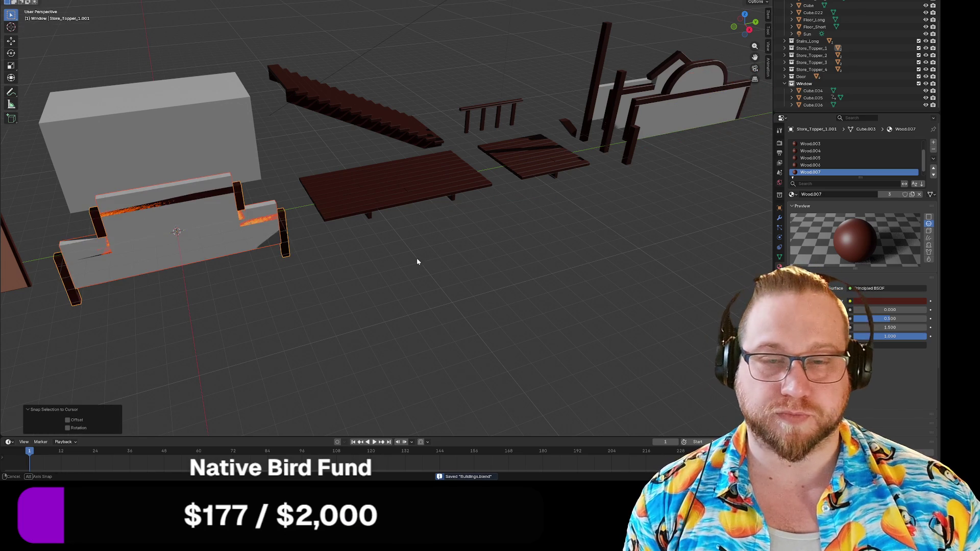
pyautogui.scroll(-4, 214, 241)
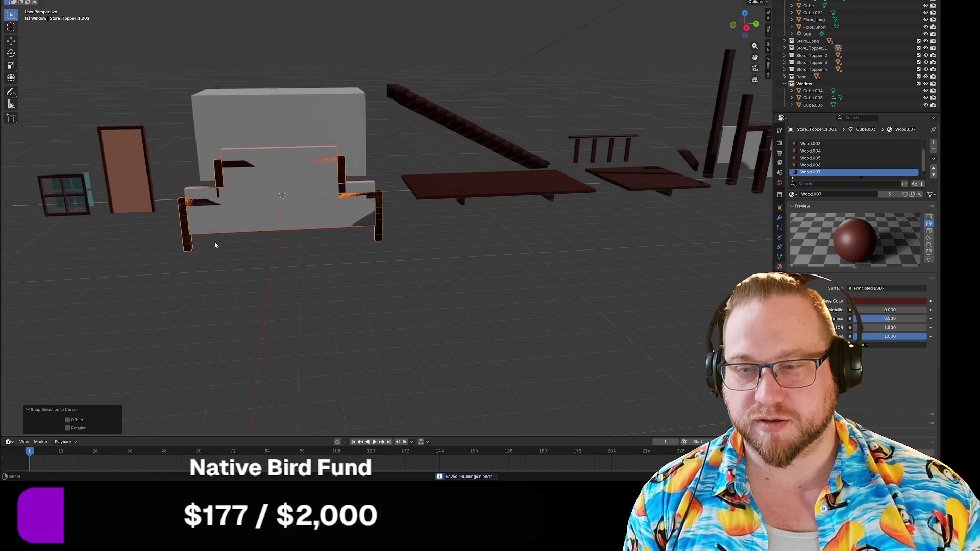
pyautogui.press('KP_Decimal')
# Select the dark frame piece and move it left toward the stepped wall panel.
pyautogui.click(174, 245)
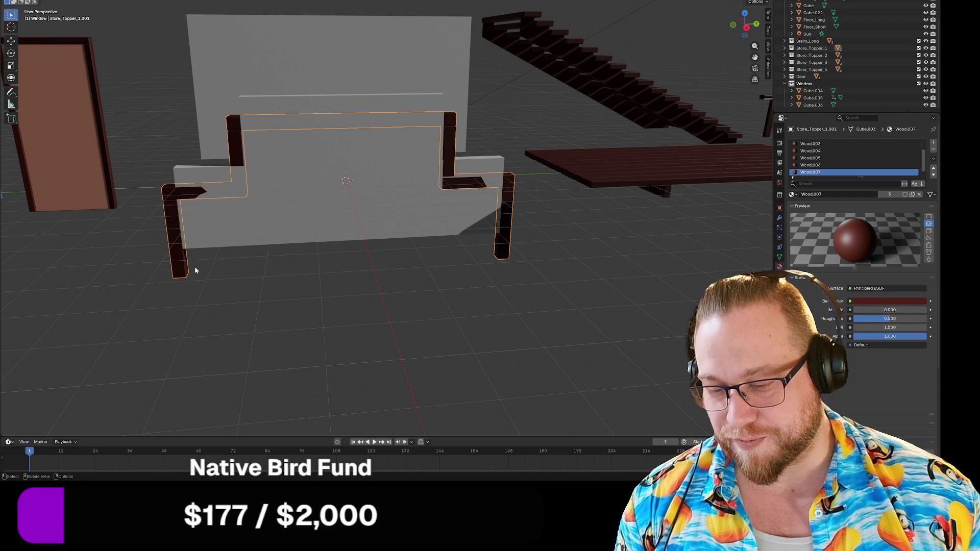
pyautogui.press('g')
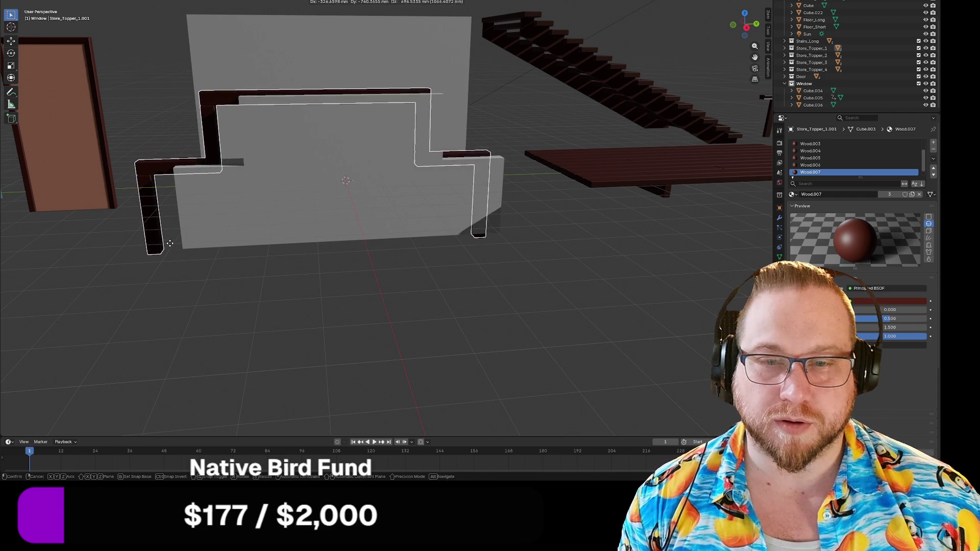
pyautogui.click(163, 247)
pyautogui.press('g')
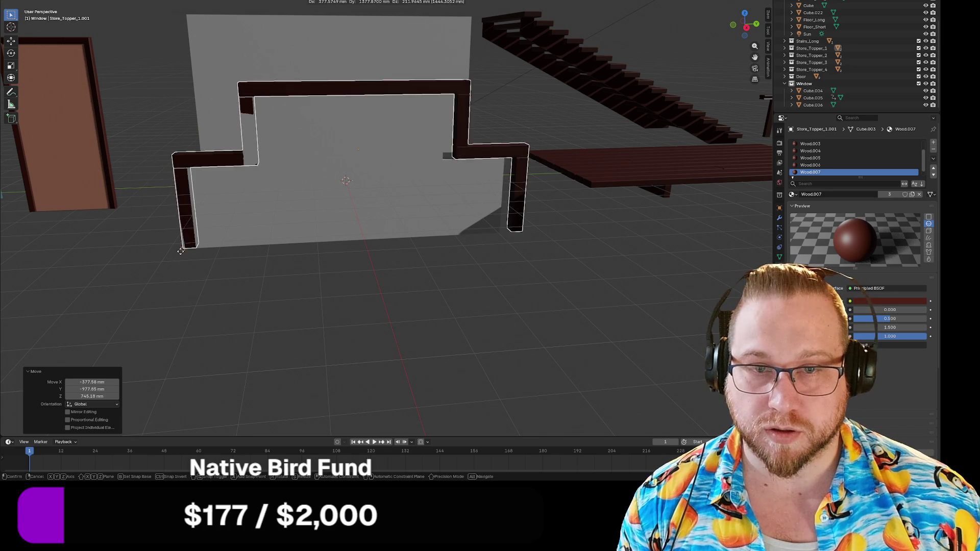
pyautogui.click(180, 261)
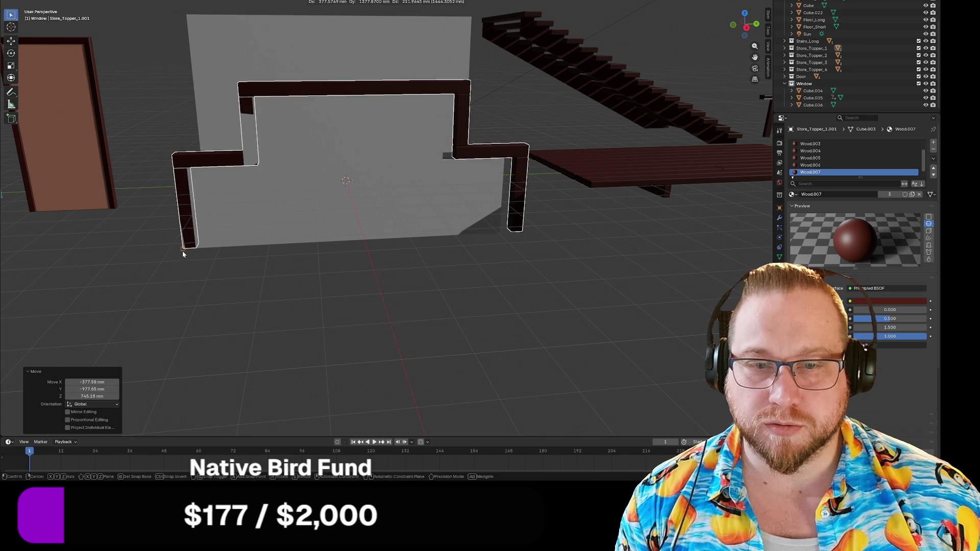
pyautogui.scroll(3, 160, 279)
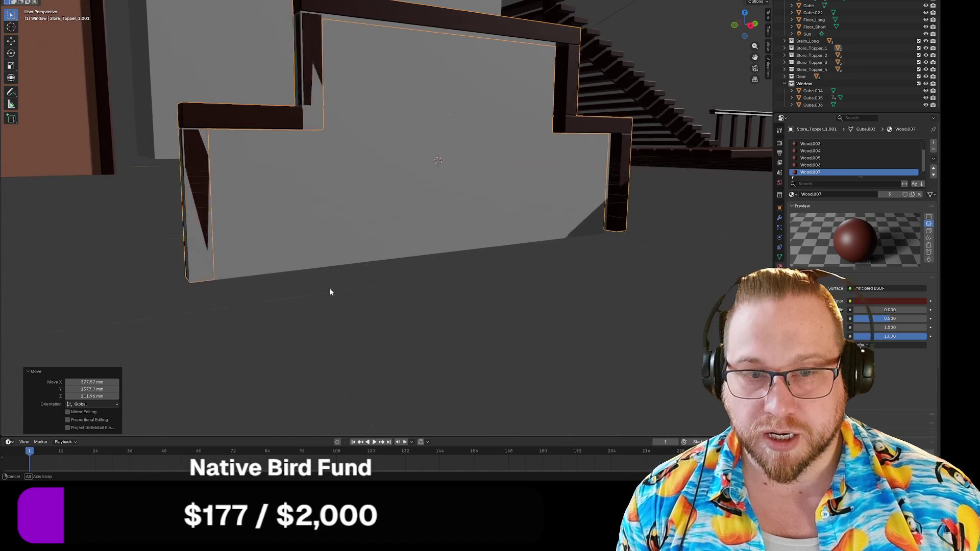
pyautogui.press('g')
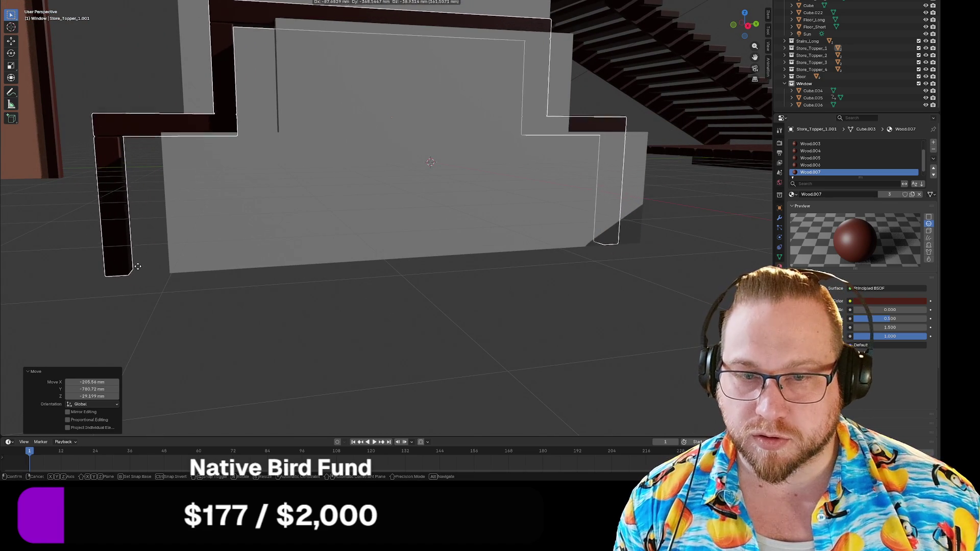
pyautogui.click(170, 279)
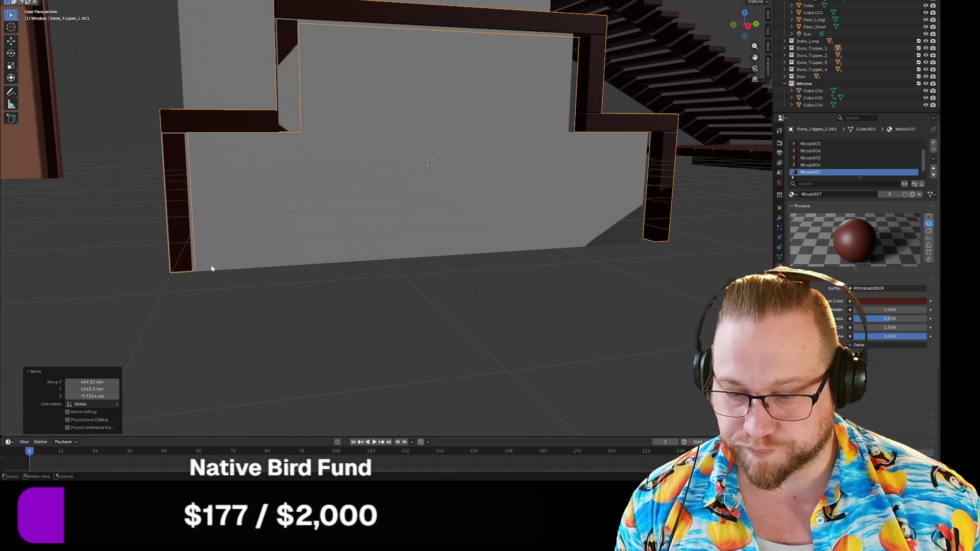
# Shift the frame along Y with constrained and snapped moves (1402.8, −800, 800 mm).
pyautogui.press('g')
pyautogui.press('x')
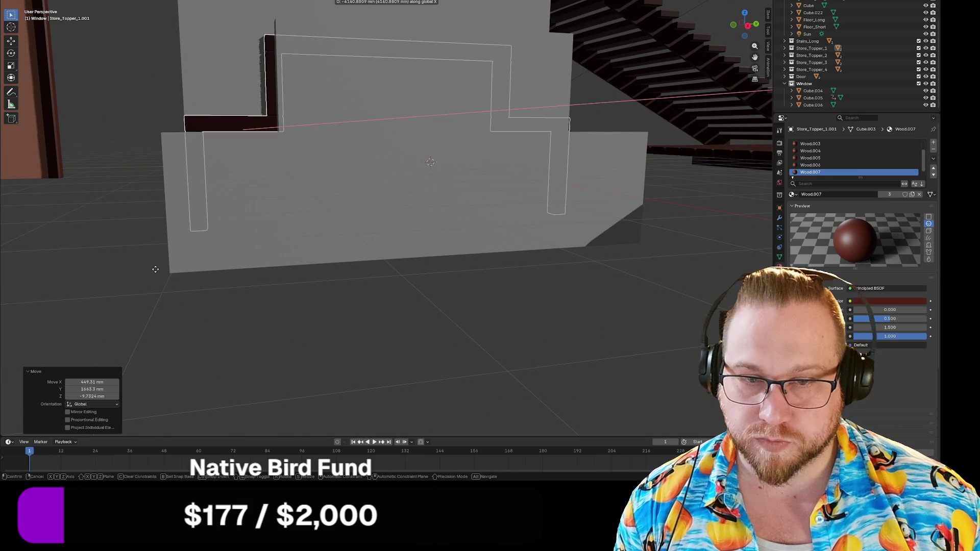
pyautogui.press('y')
pyautogui.click(145, 275)
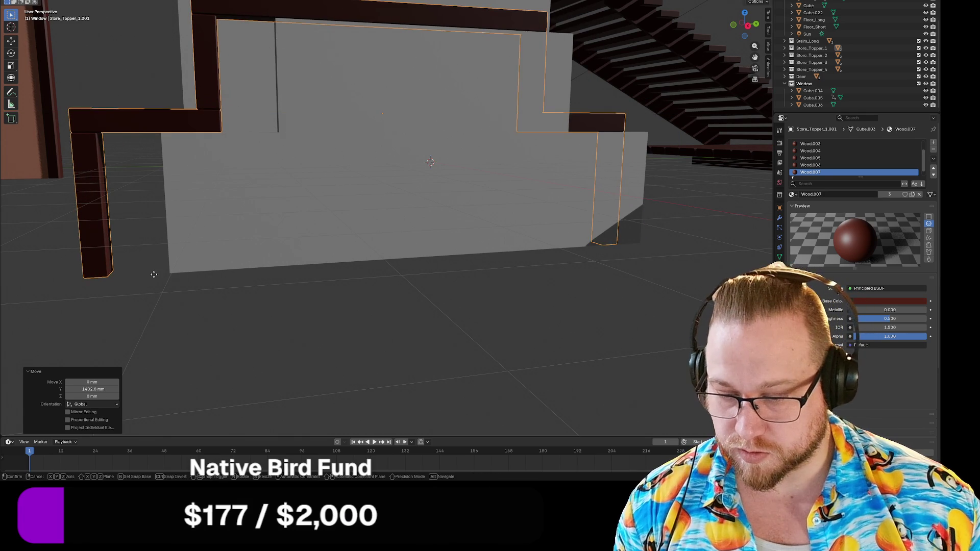
pyautogui.press('g')
pyautogui.press('y')
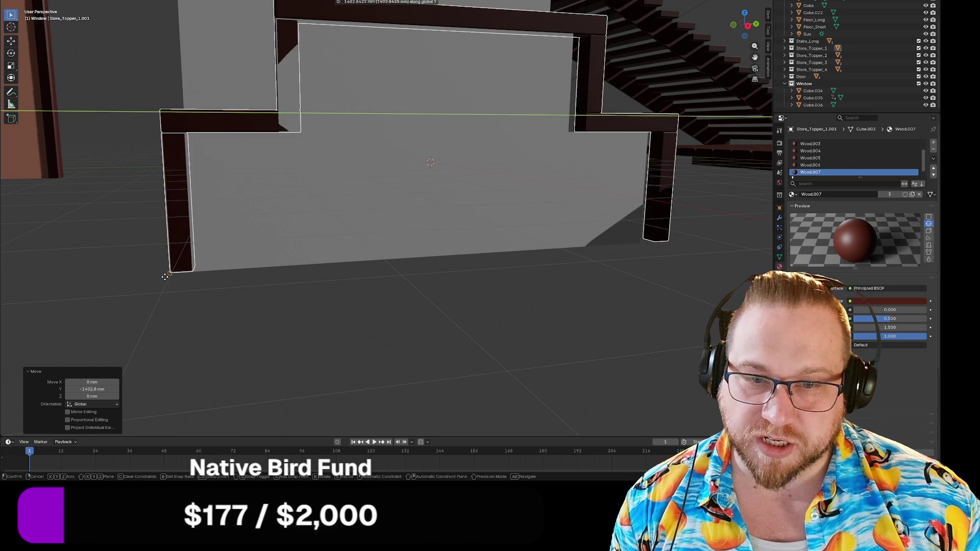
pyautogui.click(174, 276)
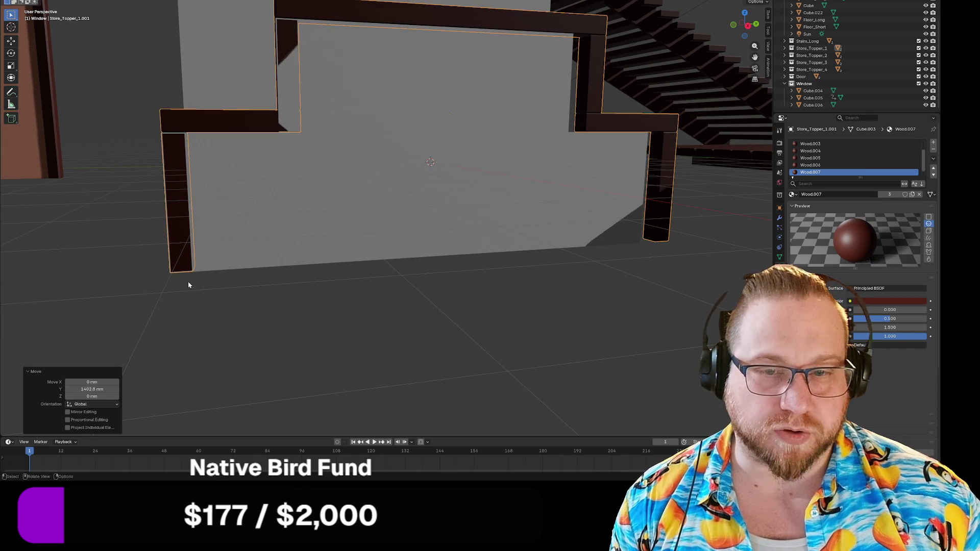
pyautogui.press('g')
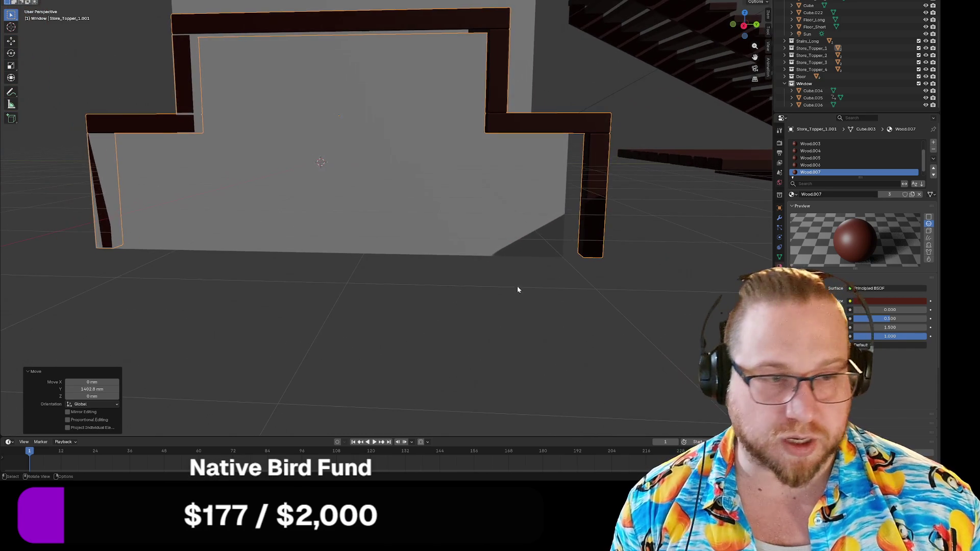
pyautogui.click(561, 257)
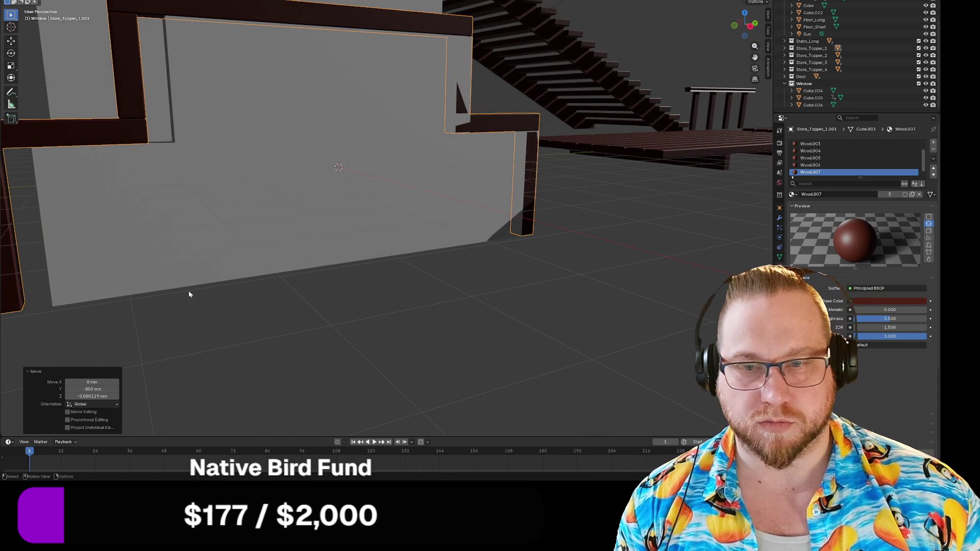
pyautogui.press('g')
pyautogui.click(54, 307)
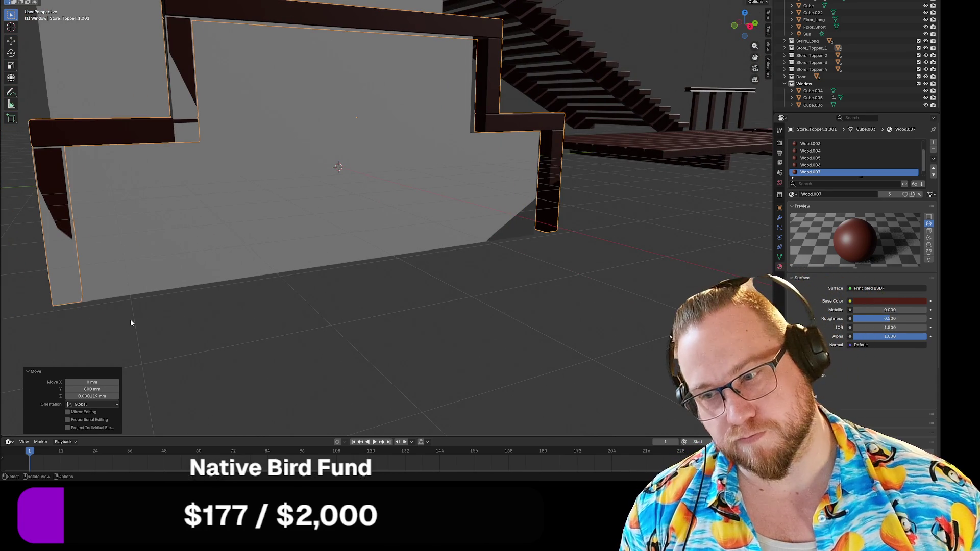
# Select everything, try moving the window pieces, then undo back to the frame pieces.
pyautogui.press('a')
pyautogui.moveTo(151, 319)
pyautogui.mouseDown()
pyautogui.moveTo(131, 323)
pyautogui.moveTo(216, 316)
pyautogui.mouseUp()
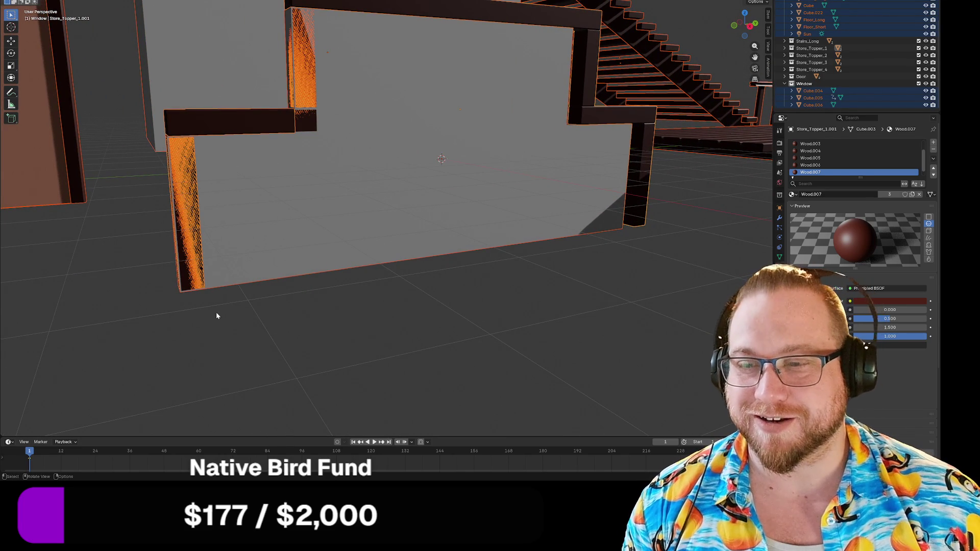
pyautogui.moveTo(247, 332)
pyautogui.mouseDown()
pyautogui.moveTo(228, 337)
pyautogui.moveTo(260, 255)
pyautogui.moveTo(256, 265)
pyautogui.moveTo(283, 283)
pyautogui.moveTo(331, 258)
pyautogui.mouseUp()
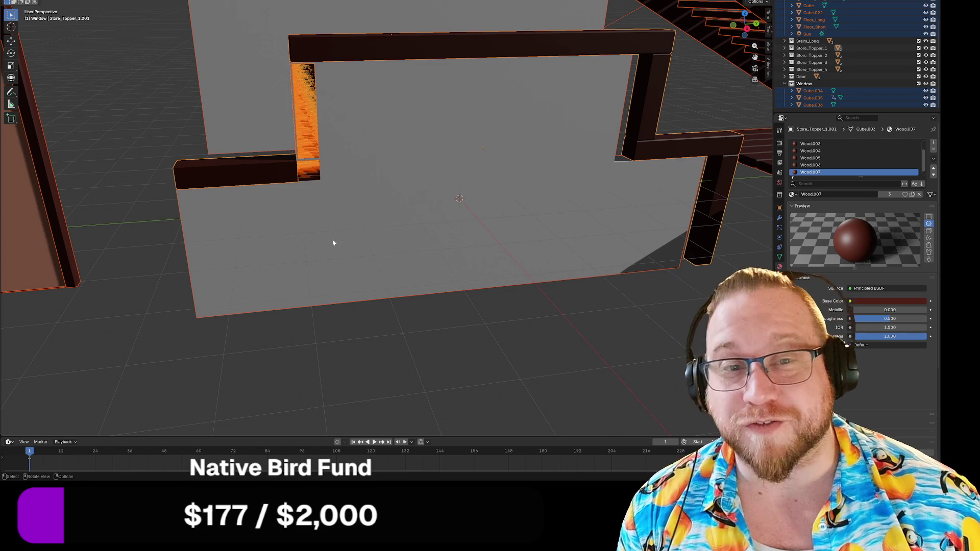
pyautogui.press('g')
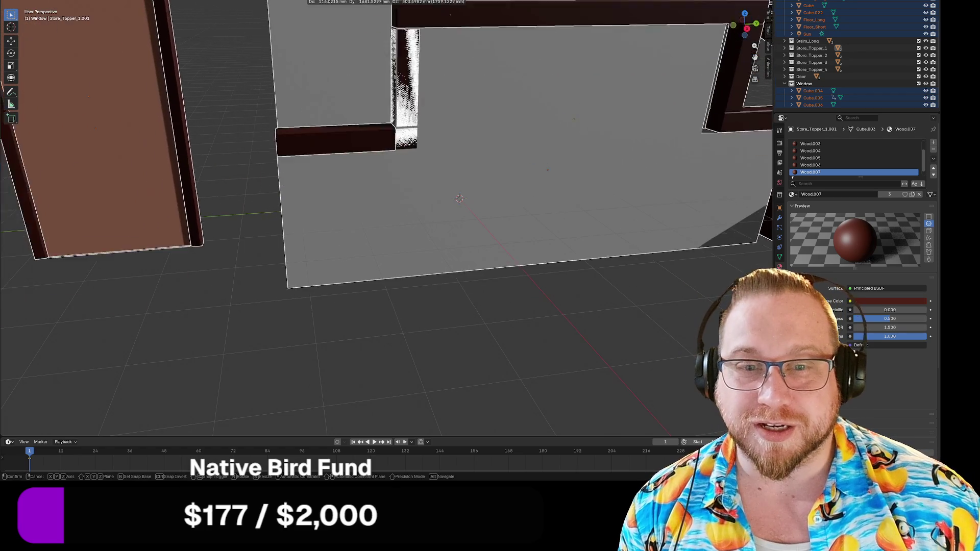
pyautogui.click(363, 133)
pyautogui.hotkey('ctrl', 'z')
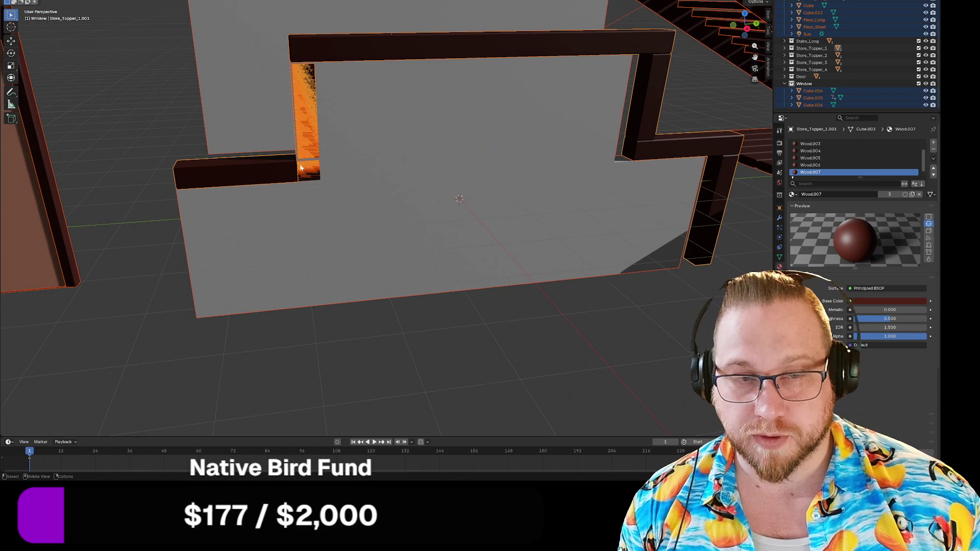
pyautogui.hotkey('ctrl', 'z')
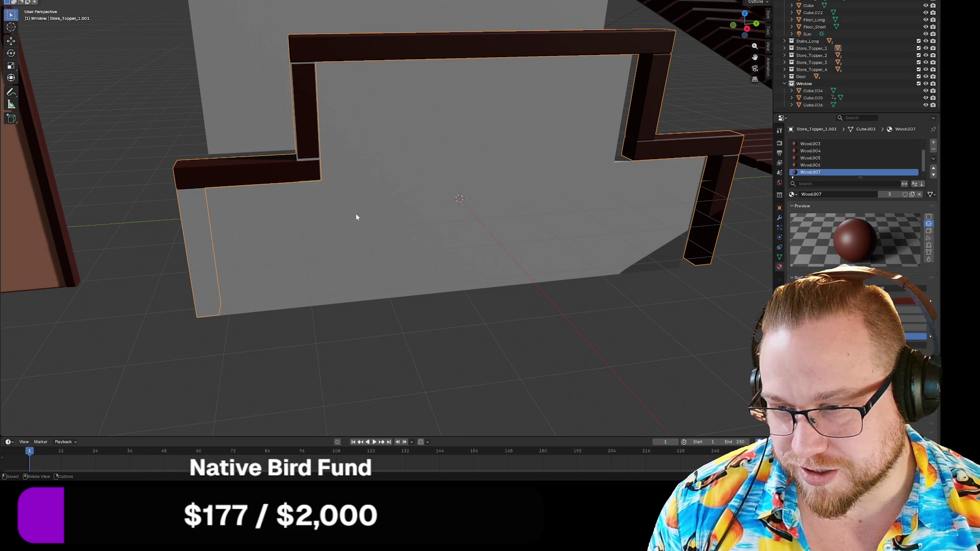
# Move the dark frame toward the wall, including a −589.26 mm shift along Y.
pyautogui.press('g')
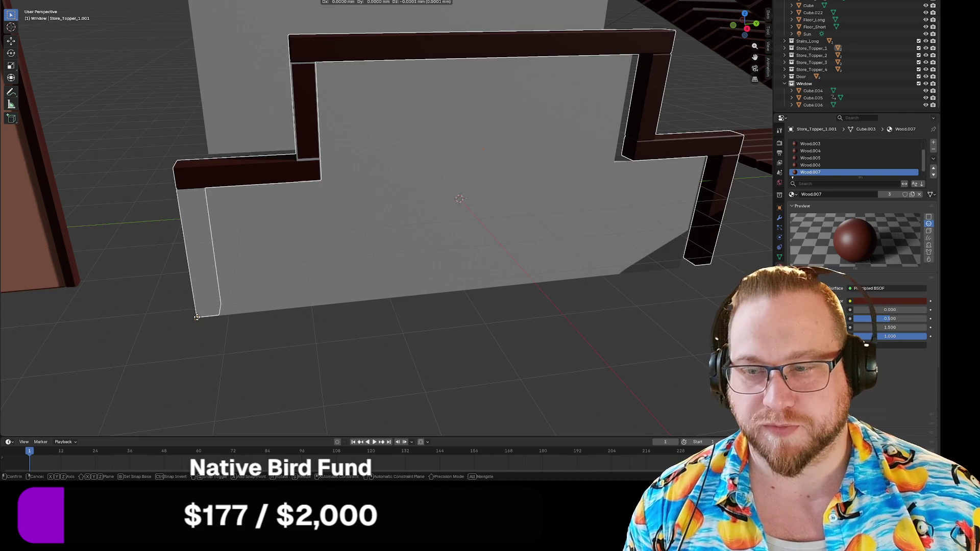
pyautogui.click(281, 168)
pyautogui.press('g')
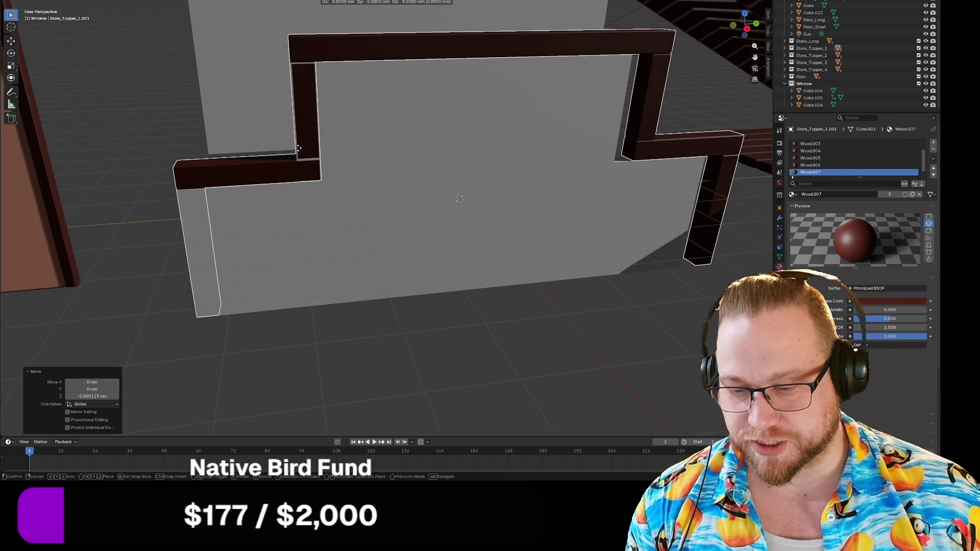
pyautogui.press('y')
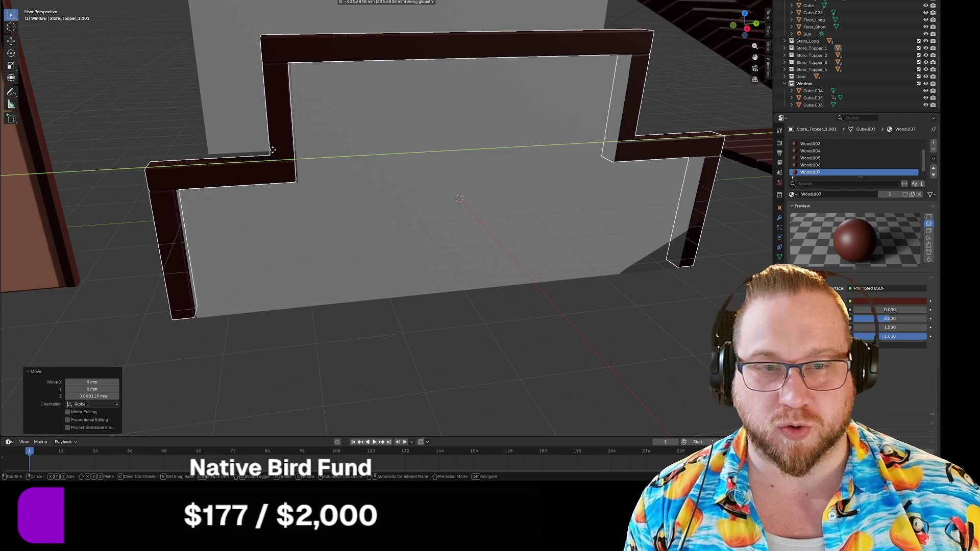
pyautogui.click(267, 154)
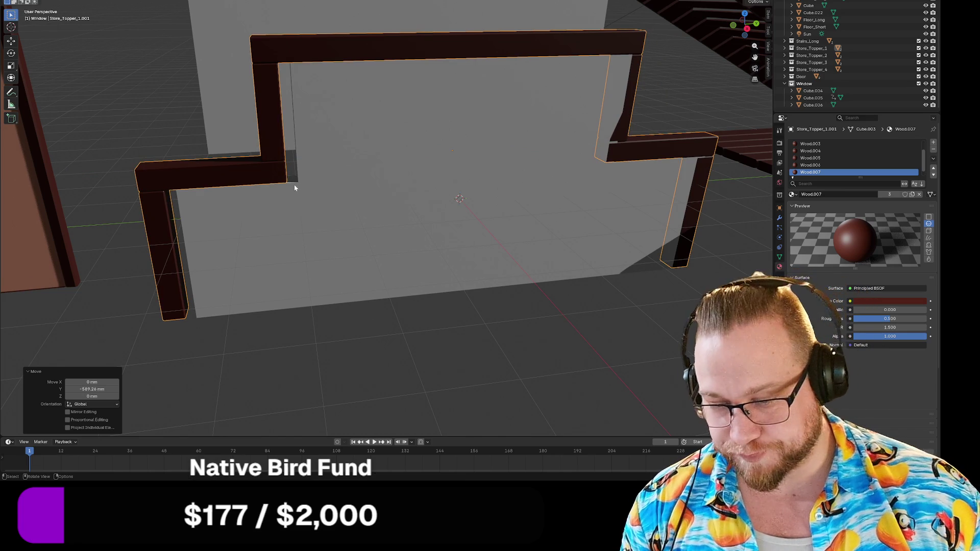
pyautogui.press('g')
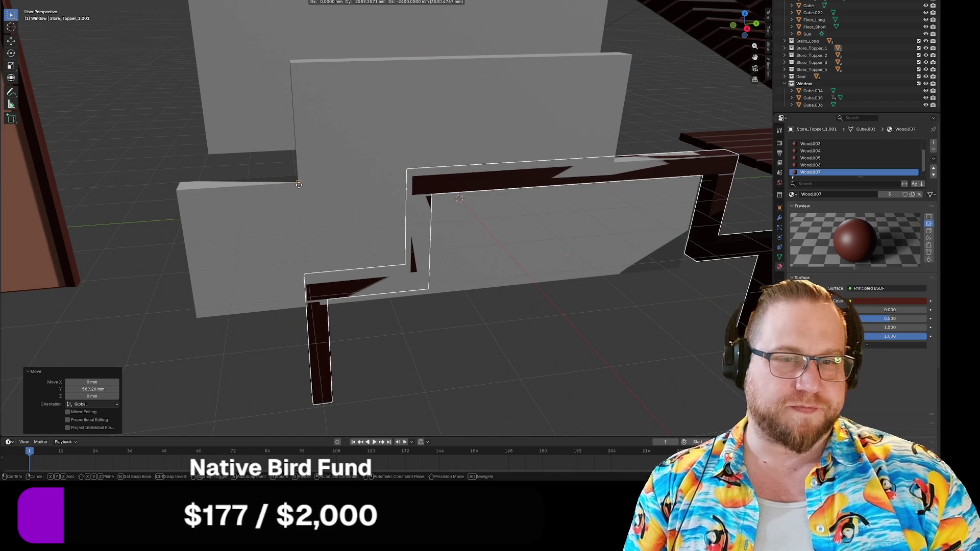
pyautogui.click(298, 185)
# Place the wooden frame onto the wall and orbit to check its placement.
pyautogui.moveTo(364, 271); pyautogui.dragTo(357, 255)
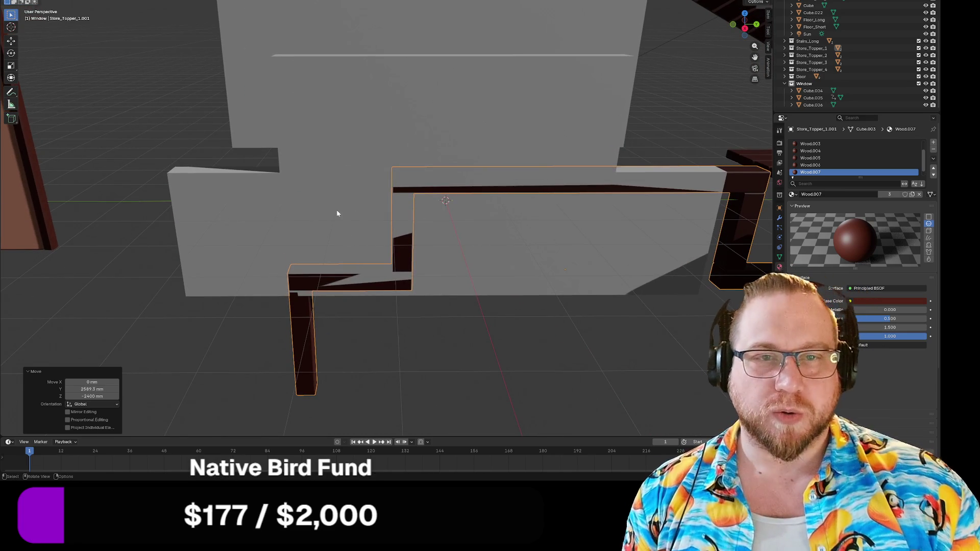
pyautogui.press('g')
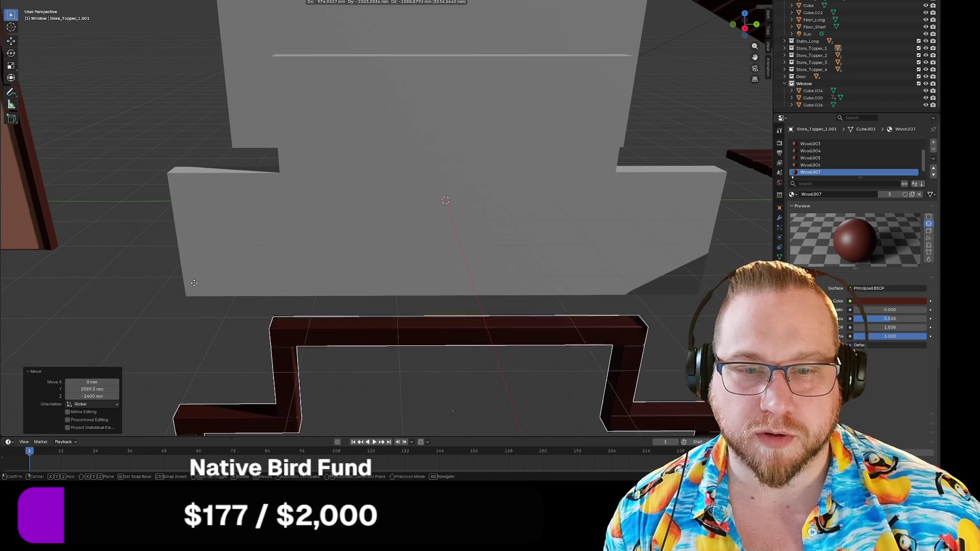
pyautogui.click(189, 299)
pyautogui.moveTo(186, 299)
pyautogui.mouseDown()
pyautogui.moveTo(320, 308)
pyautogui.moveTo(321, 291)
pyautogui.moveTo(300, 298)
pyautogui.mouseUp()
pyautogui.moveTo(289, 302); pyautogui.dragTo(340, 300)
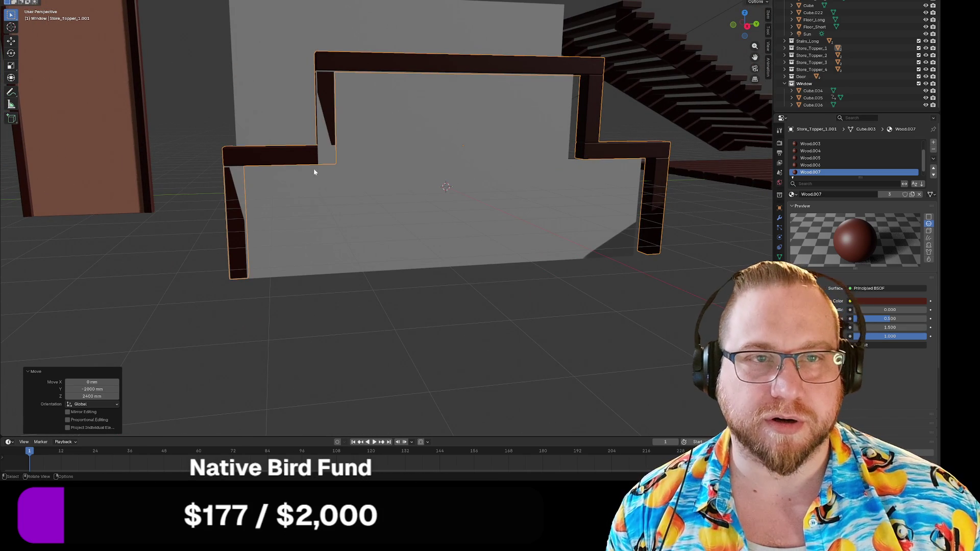
pyautogui.click(396, 1)
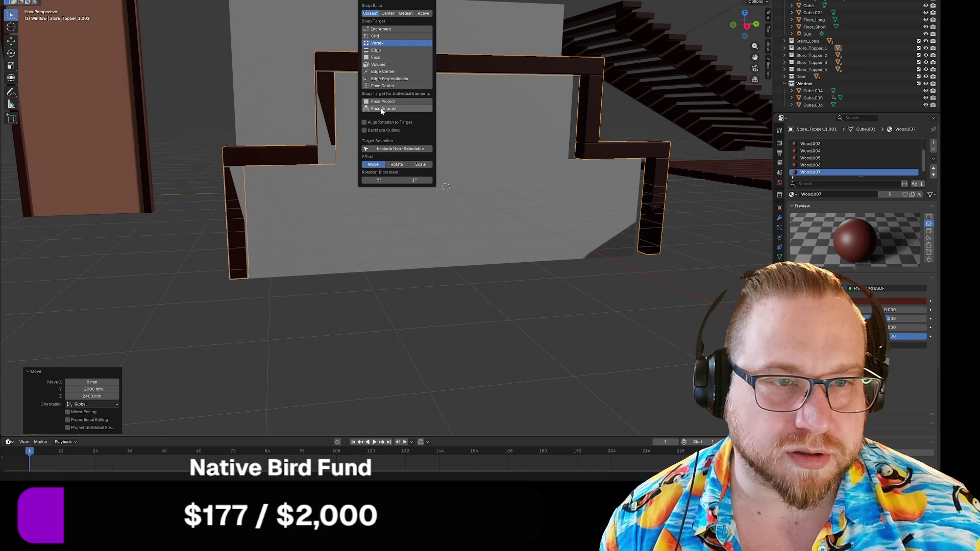
# Try a Y-axis move of the wooden frame, undo it, and reframe to a near-front view.
pyautogui.moveTo(329, 327); pyautogui.dragTo(423, 332)
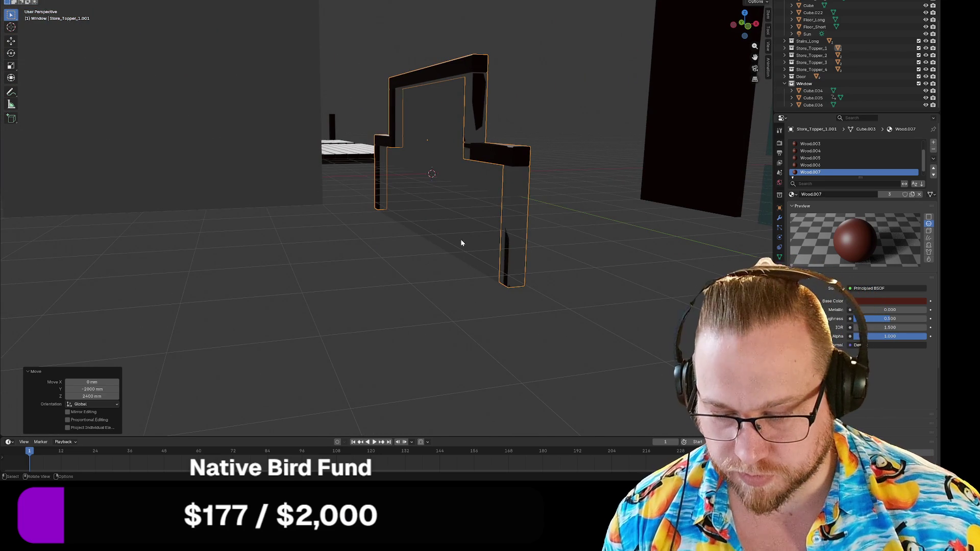
pyautogui.press('g')
pyautogui.press('y')
pyautogui.click(483, 265)
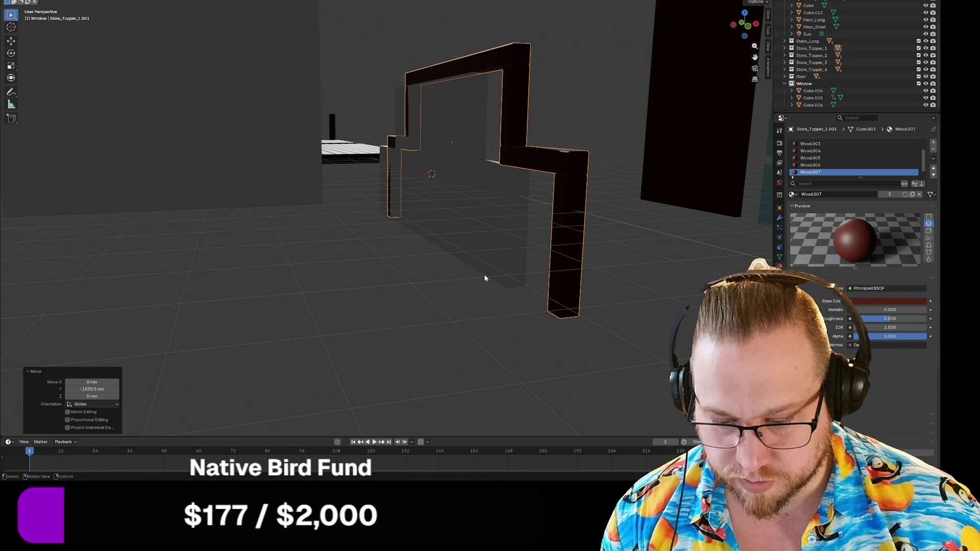
pyautogui.hotkey('ctrl', 'z')
pyautogui.moveTo(509, 292)
pyautogui.mouseDown()
pyautogui.moveTo(490, 311)
pyautogui.moveTo(491, 326)
pyautogui.moveTo(422, 292)
pyautogui.mouseUp()
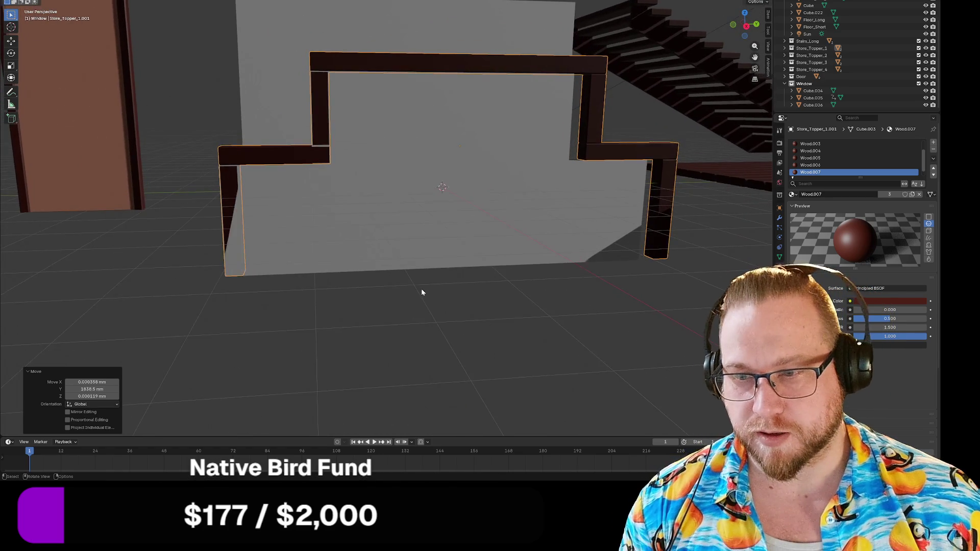
pyautogui.scroll(2, 421, 292)
pyautogui.moveTo(378, 217); pyautogui.dragTo(384, 214)
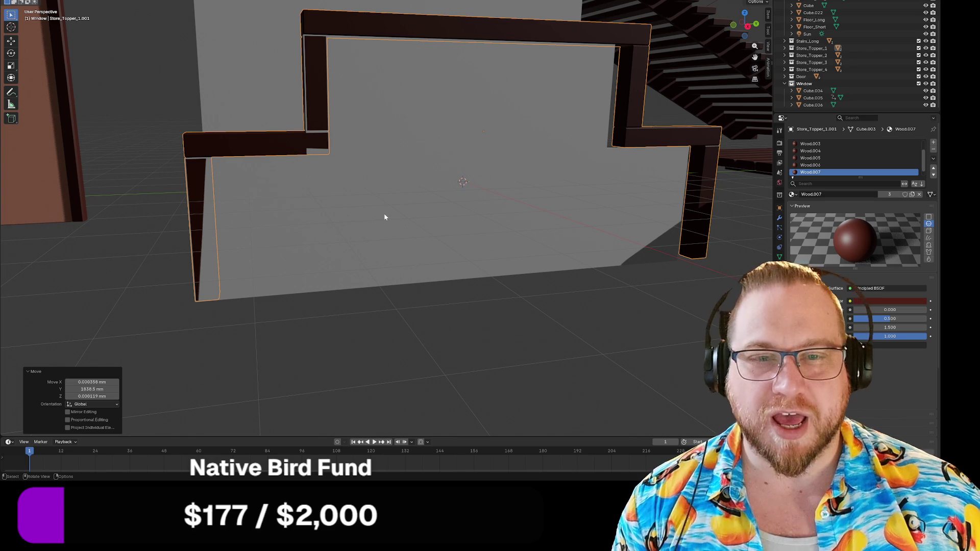
# Move the wooden frame −400 mm along Y so it sits flush on the wall.
pyautogui.press('g')
pyautogui.press('y')
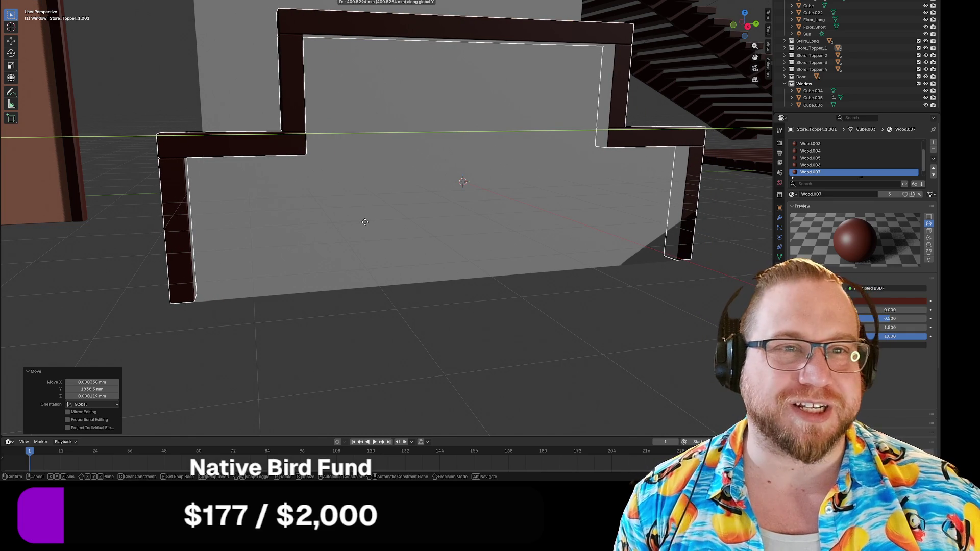
pyautogui.write('-400')
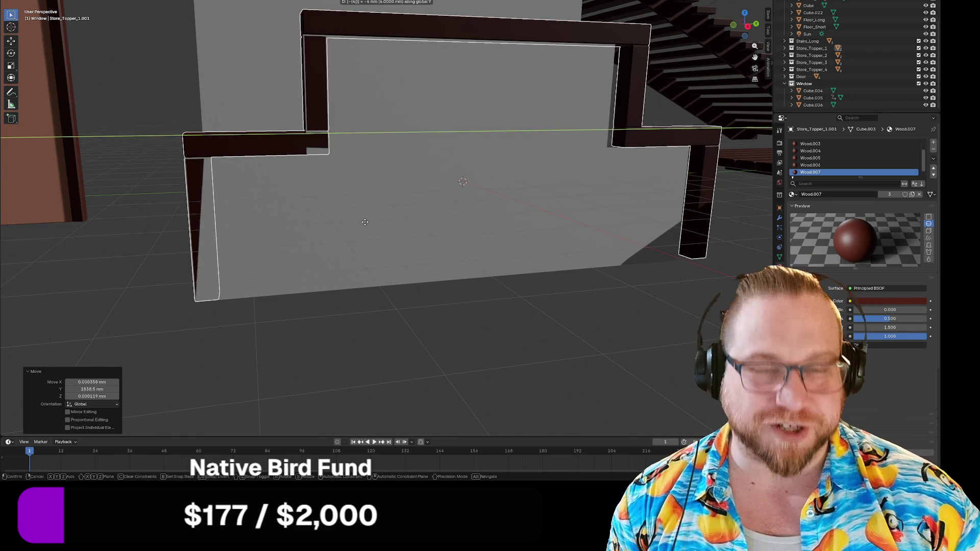
pyautogui.press('Return')
pyautogui.moveTo(447, 304)
pyautogui.mouseDown()
pyautogui.moveTo(466, 335)
pyautogui.moveTo(436, 319)
pyautogui.mouseUp()
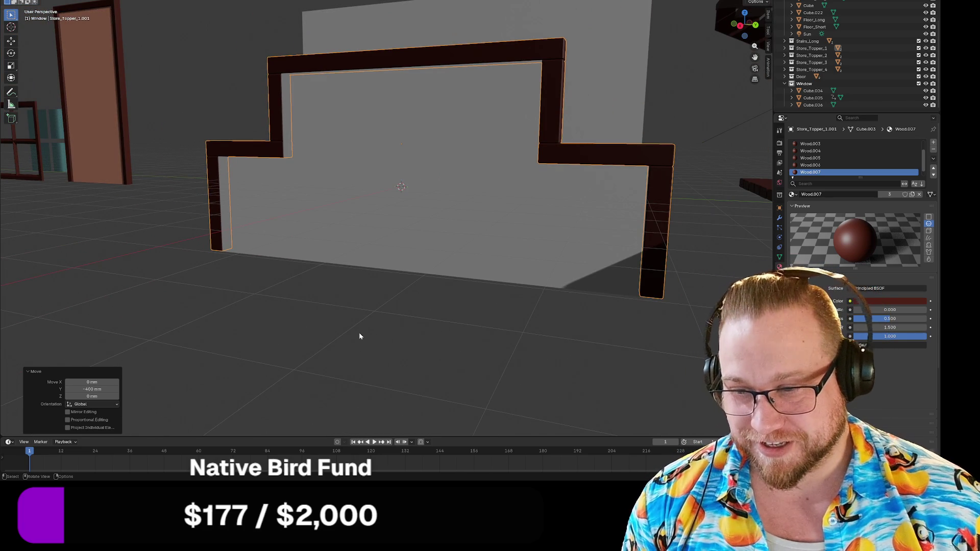
pyautogui.moveTo(363, 327)
pyautogui.mouseDown()
pyautogui.moveTo(393, 333)
pyautogui.moveTo(381, 338)
pyautogui.mouseUp()
# Select both the white wall and the wooden frame, then zoom out.
pyautogui.click(360, 255)
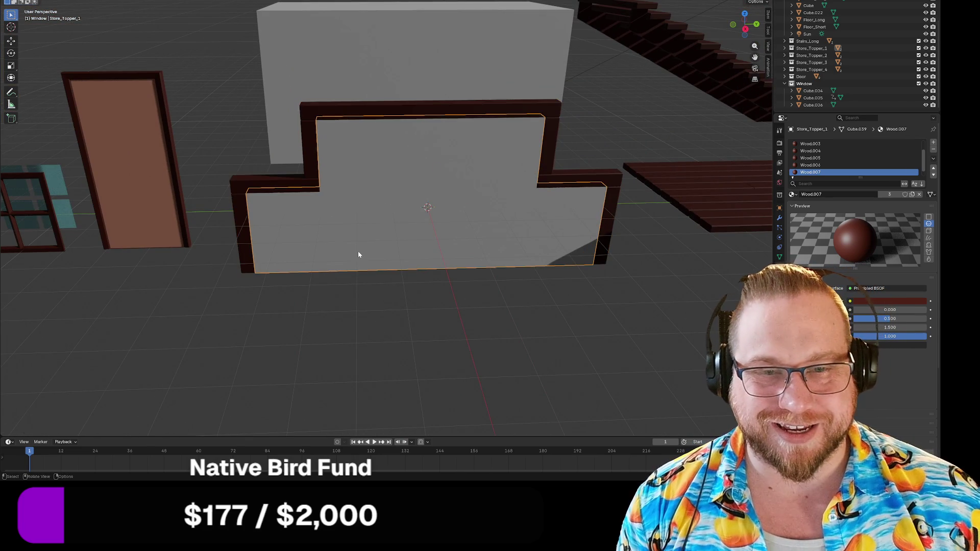
pyautogui.keyDown('shift'); pyautogui.click(240, 190); pyautogui.keyUp('shift')
pyautogui.scroll(-3, 280, 266)
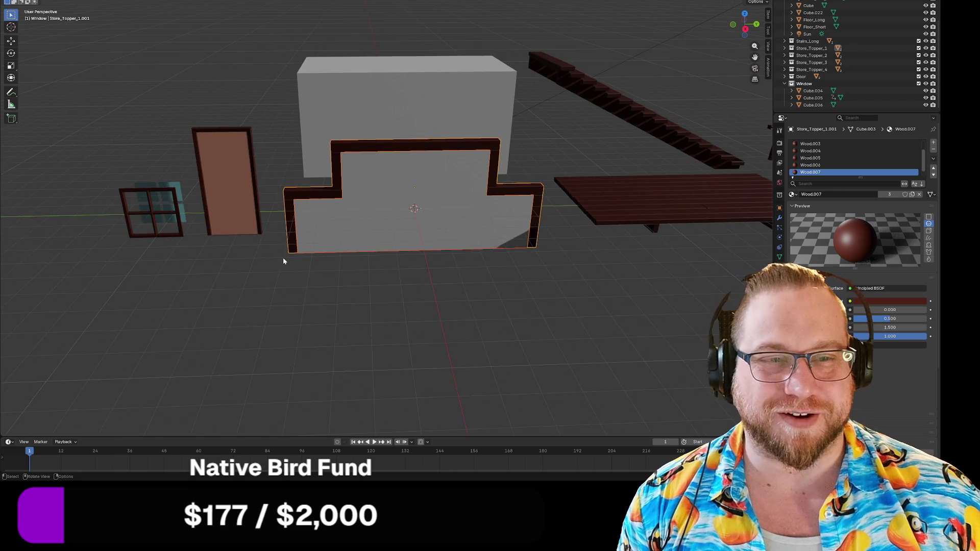
pyautogui.moveTo(283, 257); pyautogui.dragTo(269, 261)
pyautogui.press('F4')
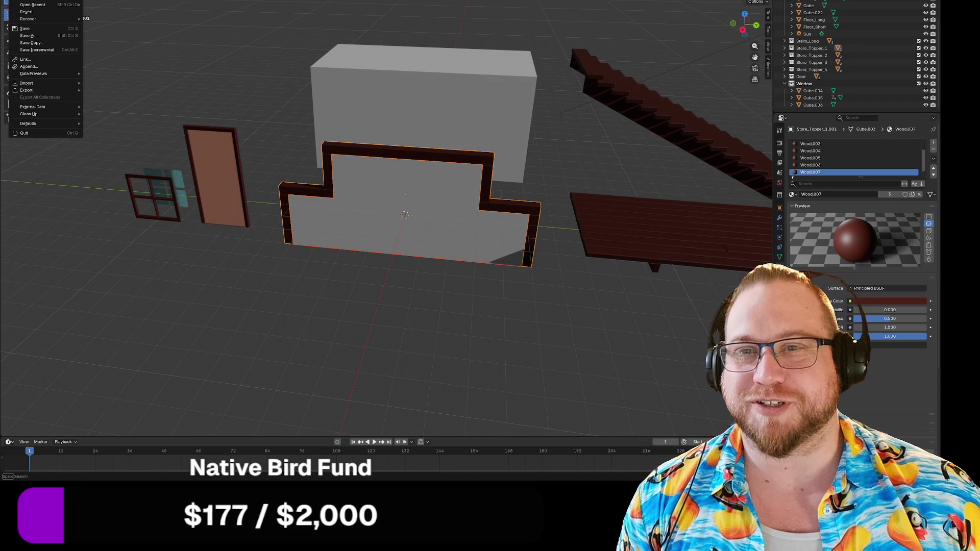
# Overwrite Store_Topper_1.glb with the selected wall and frame, then undo the recent topper edits.
pyautogui.moveTo(30, 91)
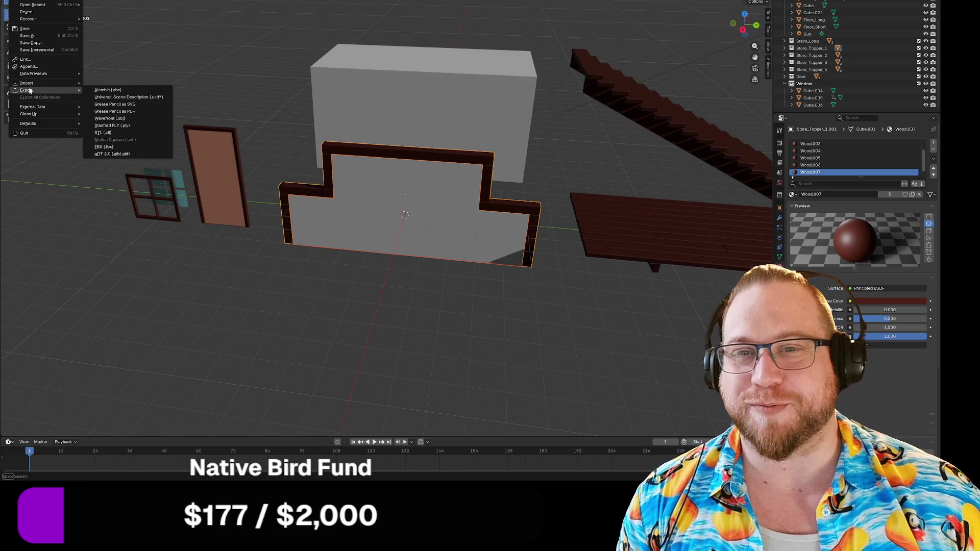
pyautogui.click(112, 155)
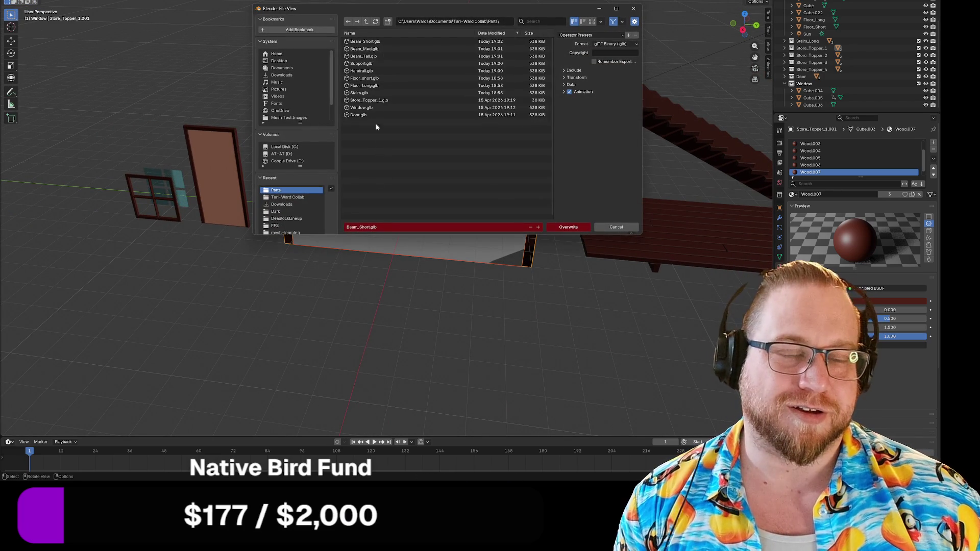
pyautogui.click(370, 100)
pyautogui.click(568, 227)
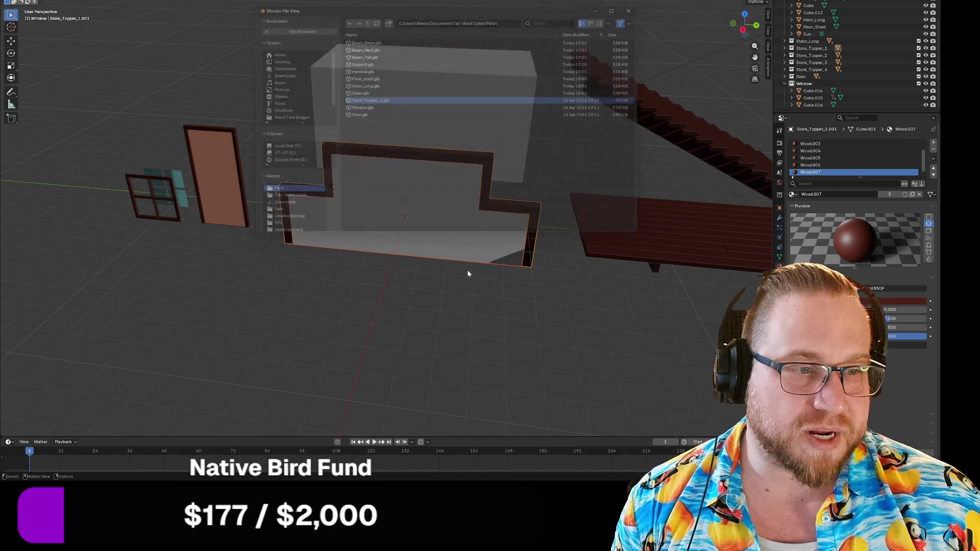
pyautogui.scroll(-5, 371, 315)
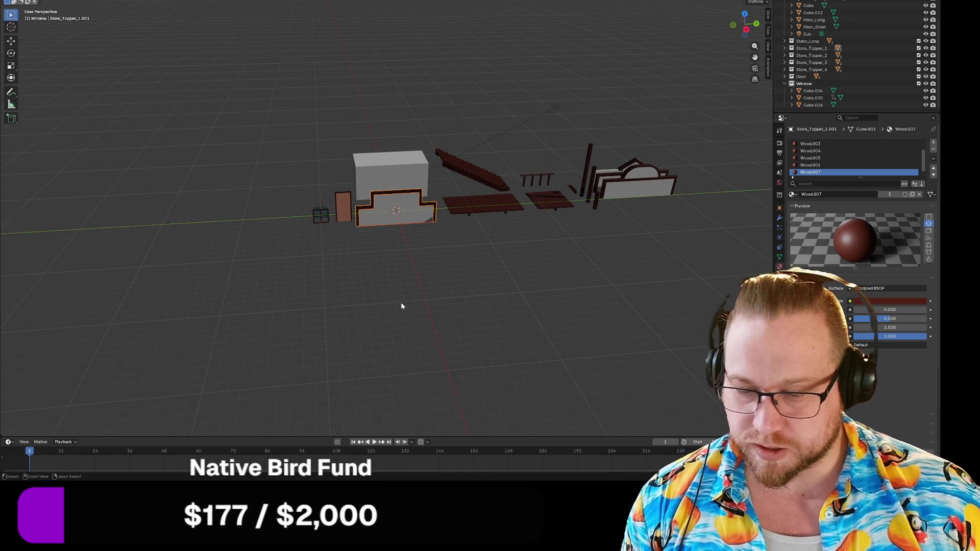
pyautogui.hotkey('ctrl', 'z')
pyautogui.hotkey('ctrl', 'z')
pyautogui.hotkey('ctrl', 'z')
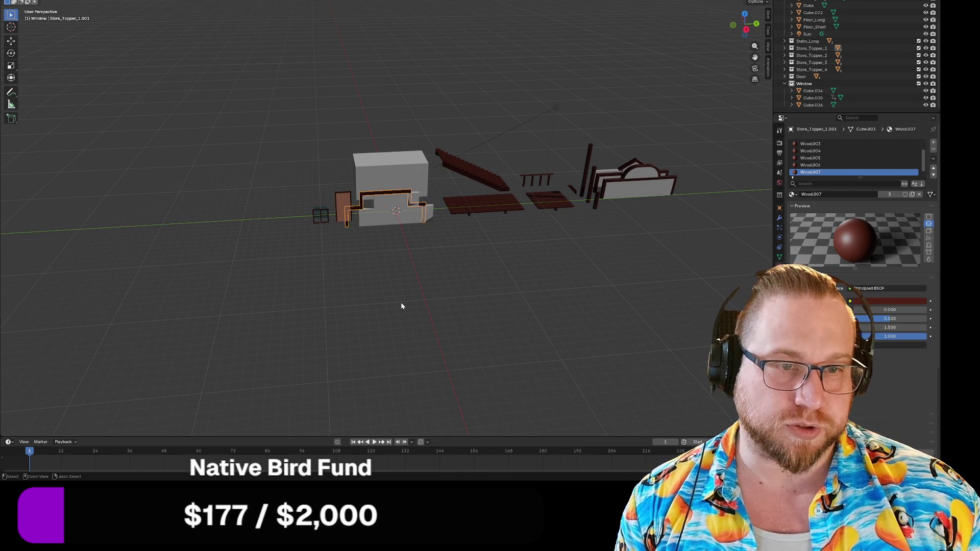
# Undo until the store-topper copy leaves the origin, then select the large white Cube.
pyautogui.hotkey('ctrl', 'z')
pyautogui.hotkey('ctrl', 'z')
pyautogui.hotkey('ctrl', 'z')
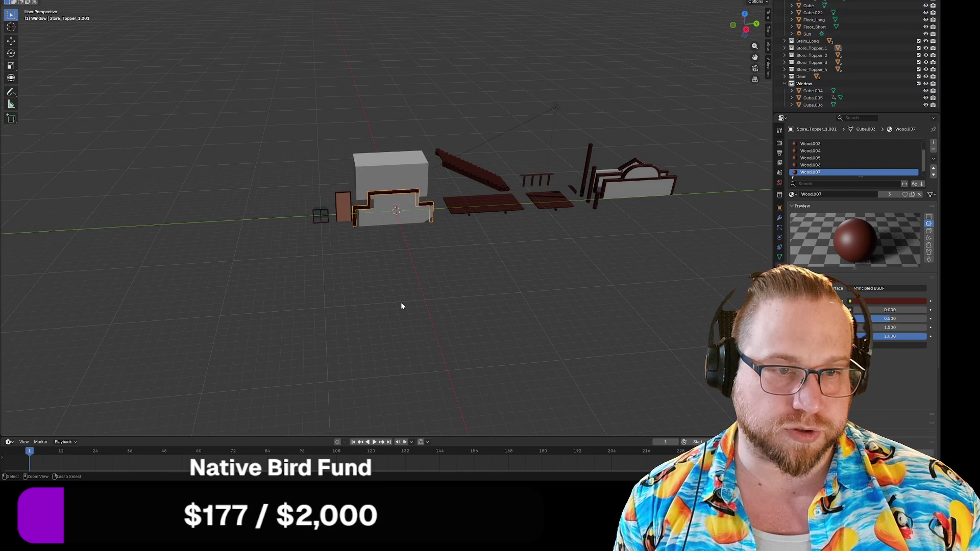
pyautogui.hotkey('ctrl', 'z')
pyautogui.hotkey('ctrl', 'z')
pyautogui.hotkey('ctrl', 'z')
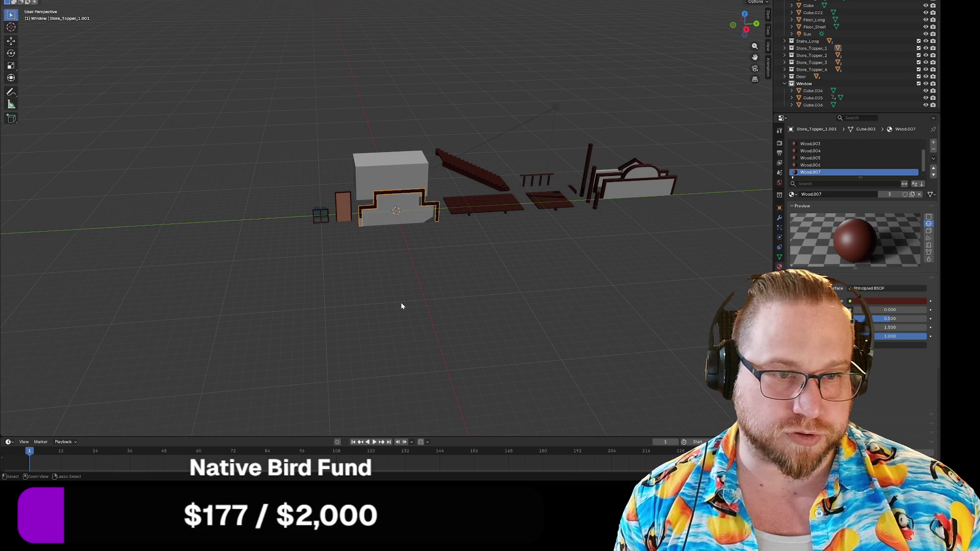
pyautogui.hotkey('ctrl', 'z')
pyautogui.hotkey('ctrl', 'z')
pyautogui.hotkey('ctrl', 'z')
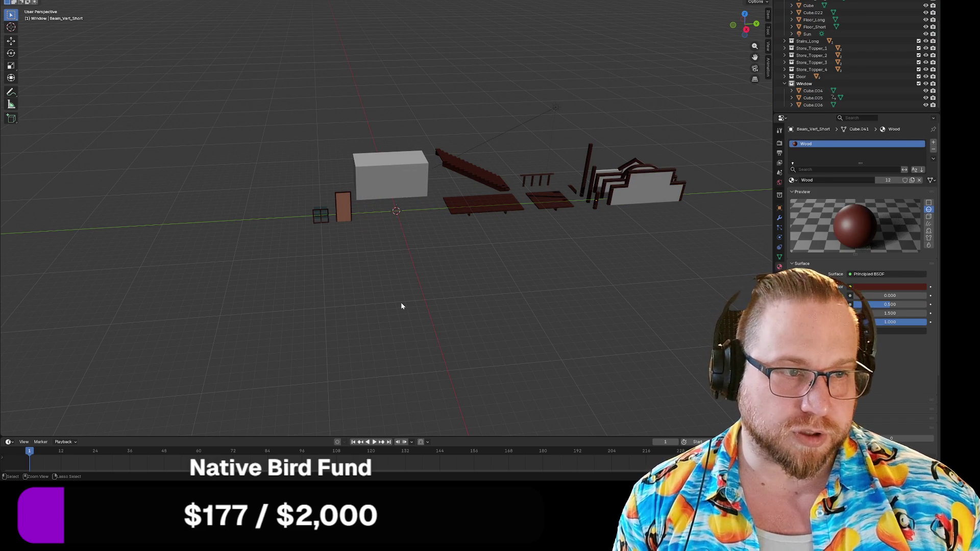
pyautogui.moveTo(531, 321)
pyautogui.mouseDown()
pyautogui.moveTo(505, 260)
pyautogui.moveTo(595, 269)
pyautogui.moveTo(527, 260)
pyautogui.moveTo(554, 278)
pyautogui.moveTo(519, 268)
pyautogui.mouseUp()
pyautogui.click(413, 197)
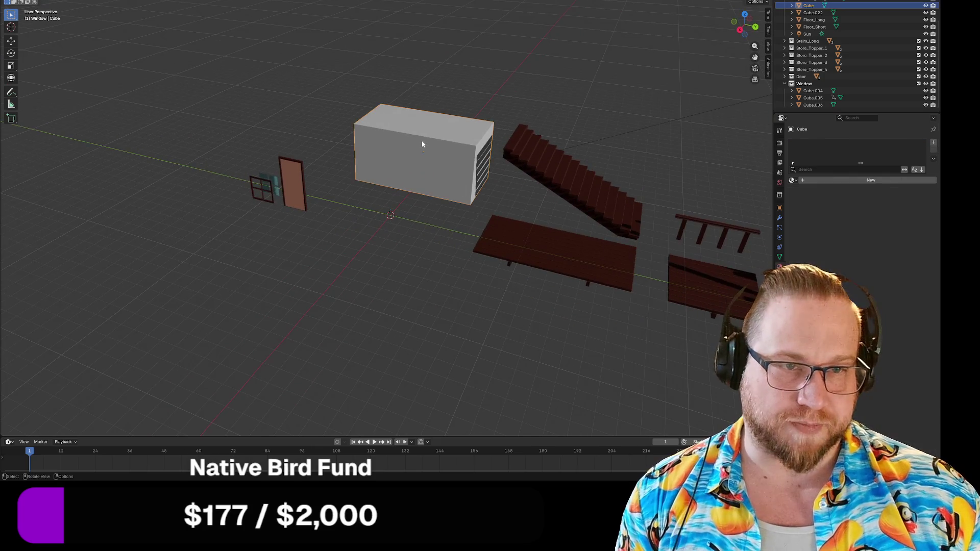
pyautogui.scroll(1, 413, 201)
pyautogui.scroll(4, 416, 189)
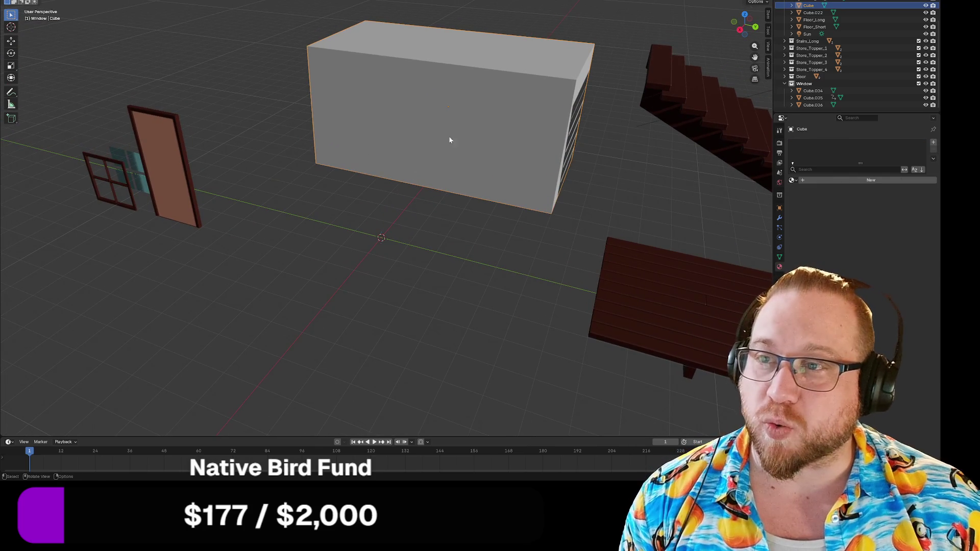
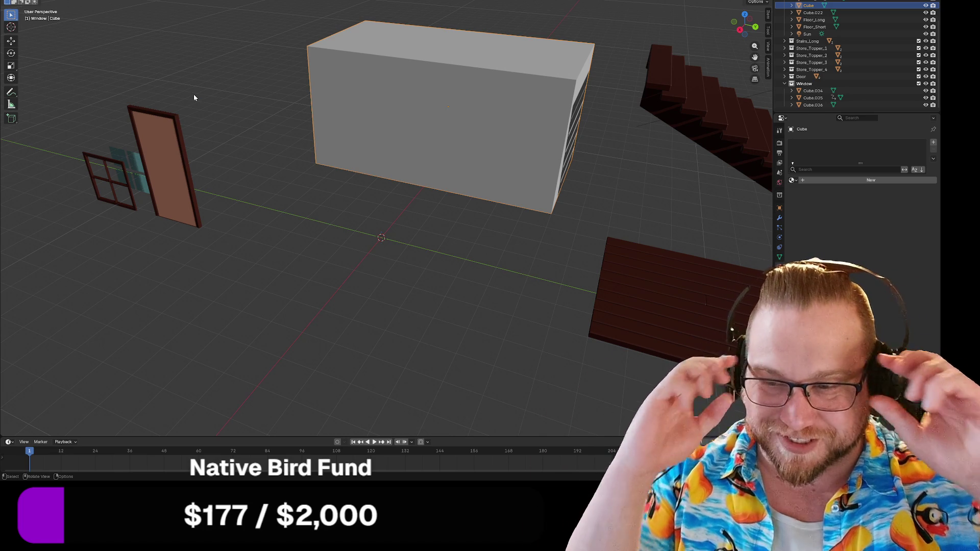
# Save the building parts model as Buildings.blend and deselect all objects.
pyautogui.moveTo(241, 127)
pyautogui.mouseDown()
pyautogui.moveTo(302, 192)
pyautogui.moveTo(279, 227)
pyautogui.moveTo(408, 274)
pyautogui.moveTo(302, 240)
pyautogui.moveTo(322, 238)
pyautogui.moveTo(197, 73)
pyautogui.mouseUp()
pyautogui.click(9, 1)
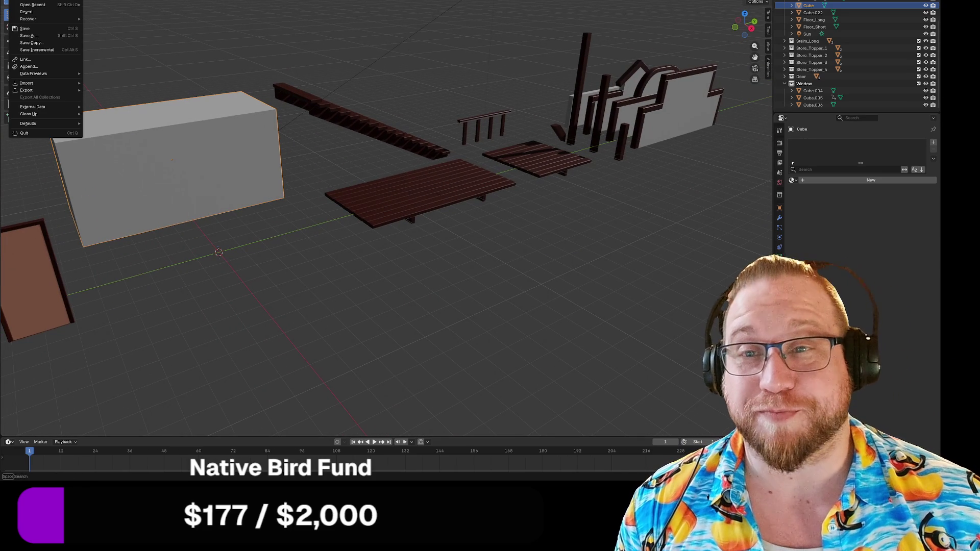
pyautogui.click(28, 29)
pyautogui.click(254, 251)
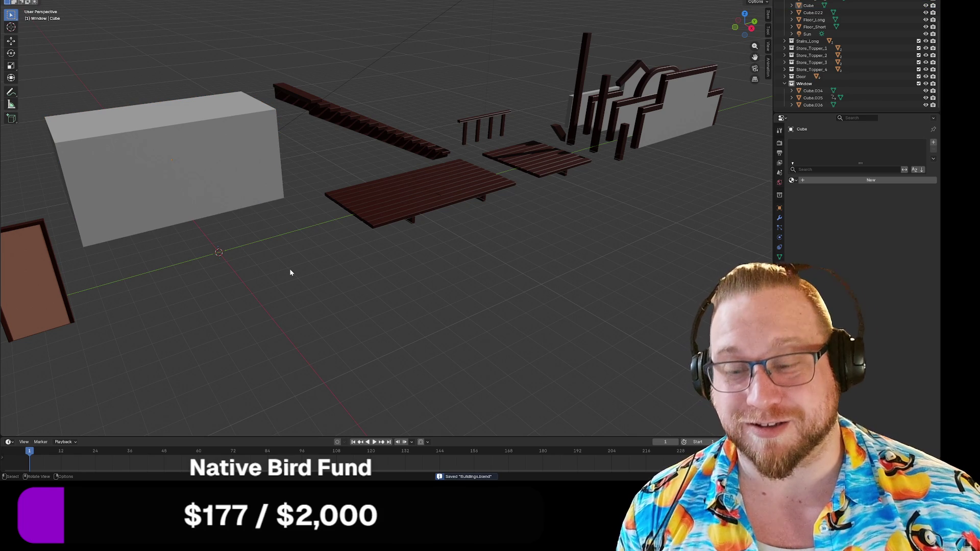
# Quit Blender with Ctrl+Q, saving changes on exit.
pyautogui.moveTo(307, 275); pyautogui.dragTo(372, 275)
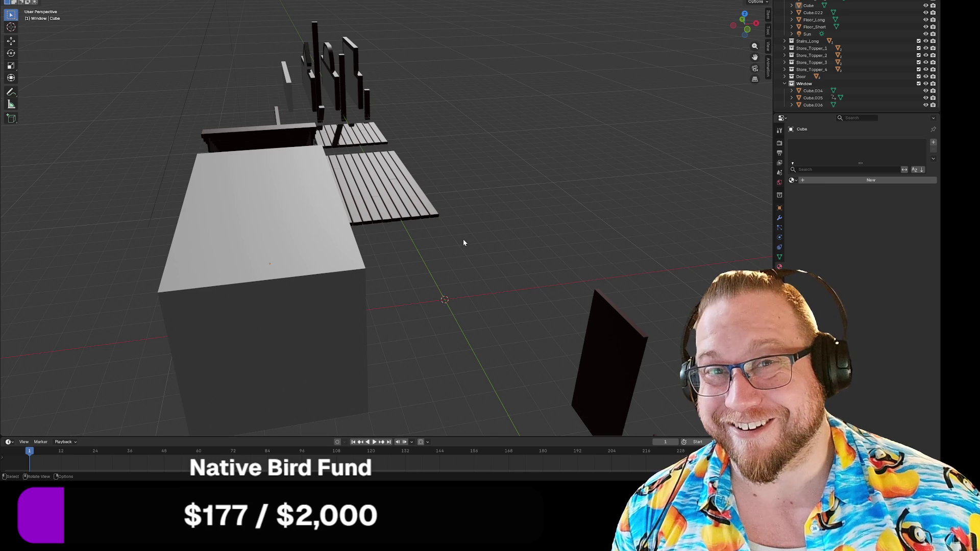
pyautogui.moveTo(553, 261)
pyautogui.mouseDown()
pyautogui.moveTo(460, 264)
pyautogui.moveTo(469, 280)
pyautogui.mouseUp()
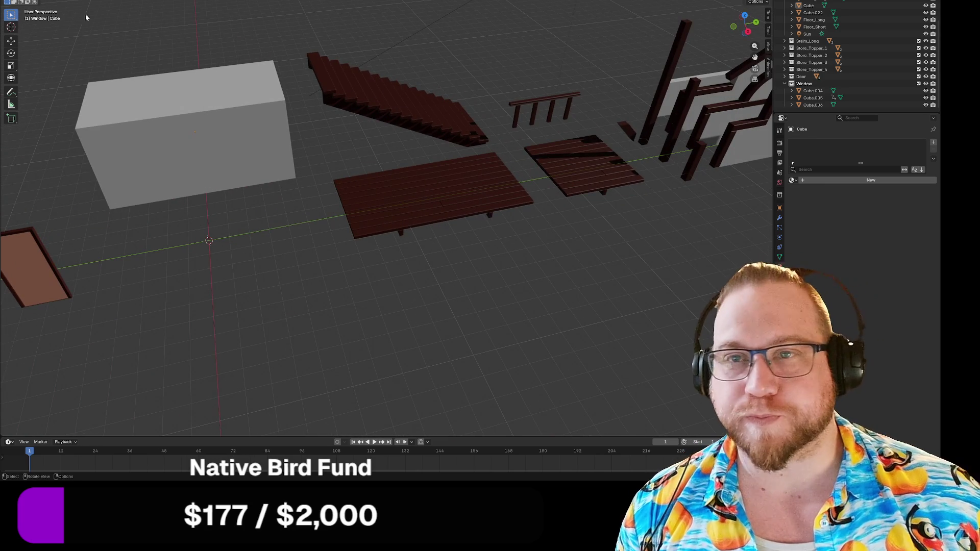
pyautogui.hotkey('ctrl', 'q')
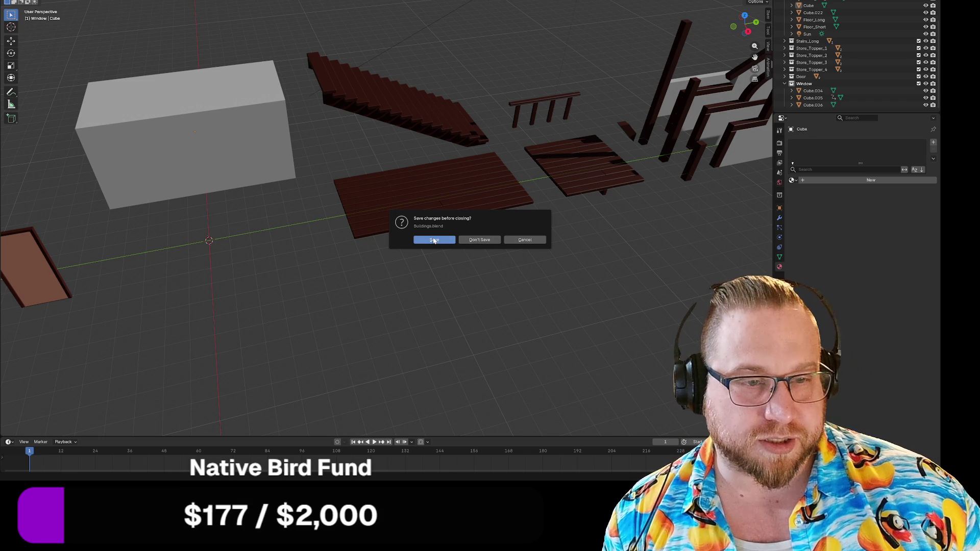
pyautogui.click(433, 240)
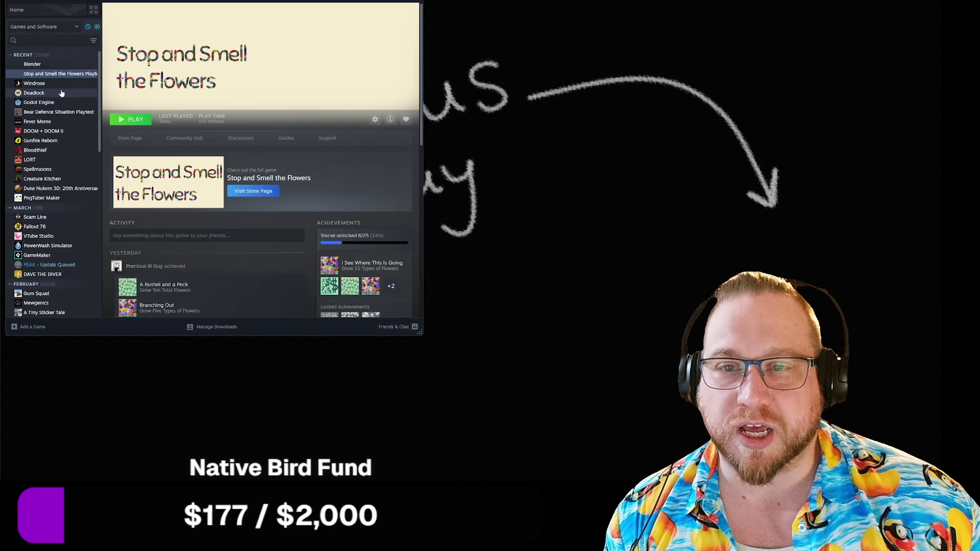
# Select Godot Engine in the Steam library and start it.
pyautogui.click(38, 102)
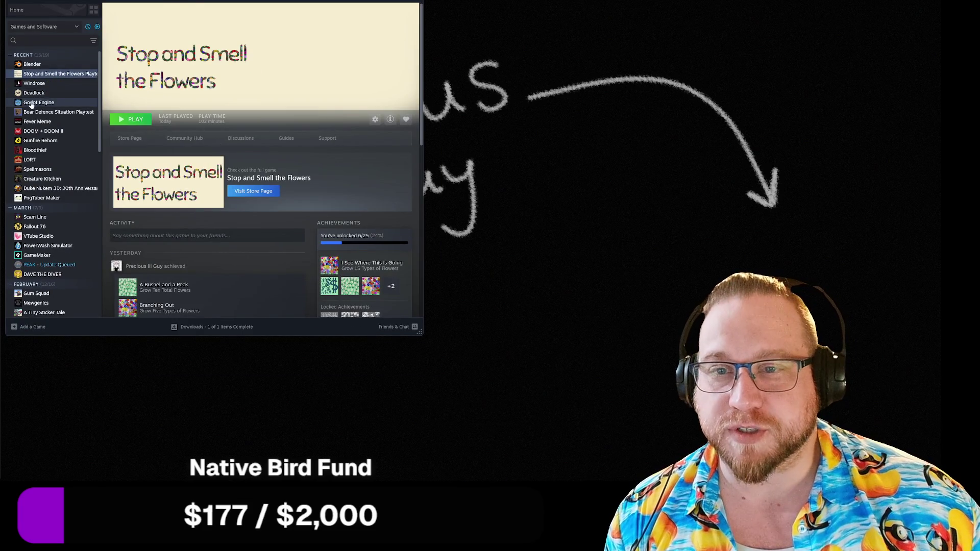
pyautogui.click(130, 119)
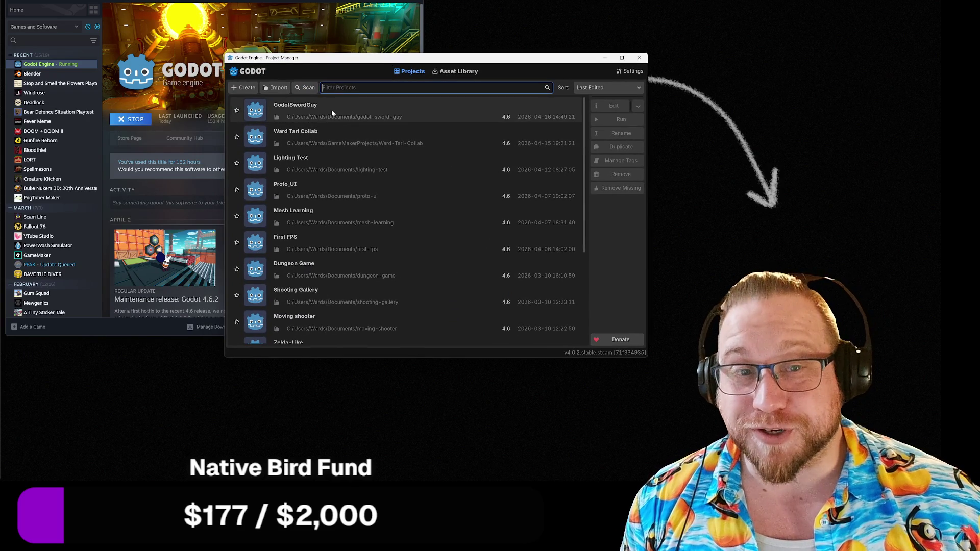
# Open the Ward Tari Collab project from the Project Manager.
pyautogui.doubleClick(325, 133)
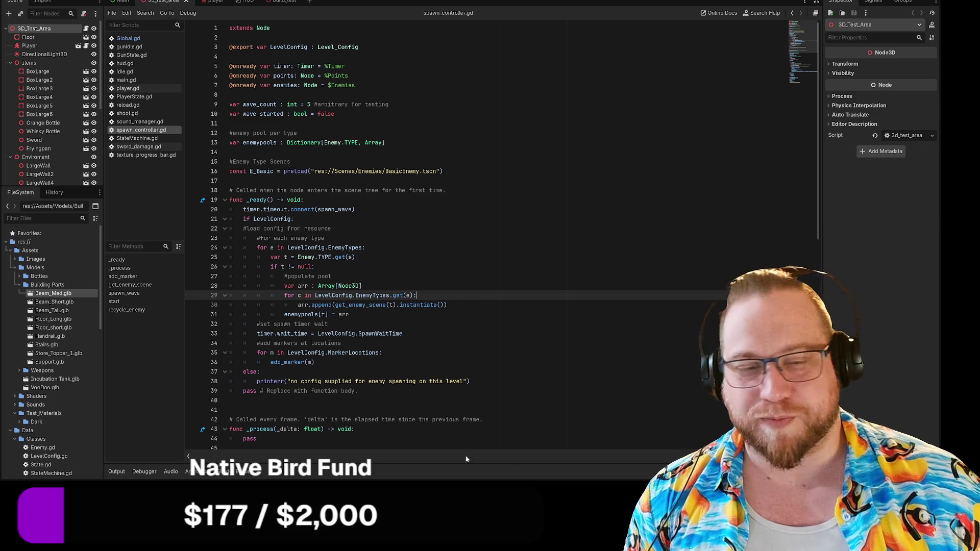
pyautogui.press('super+e')
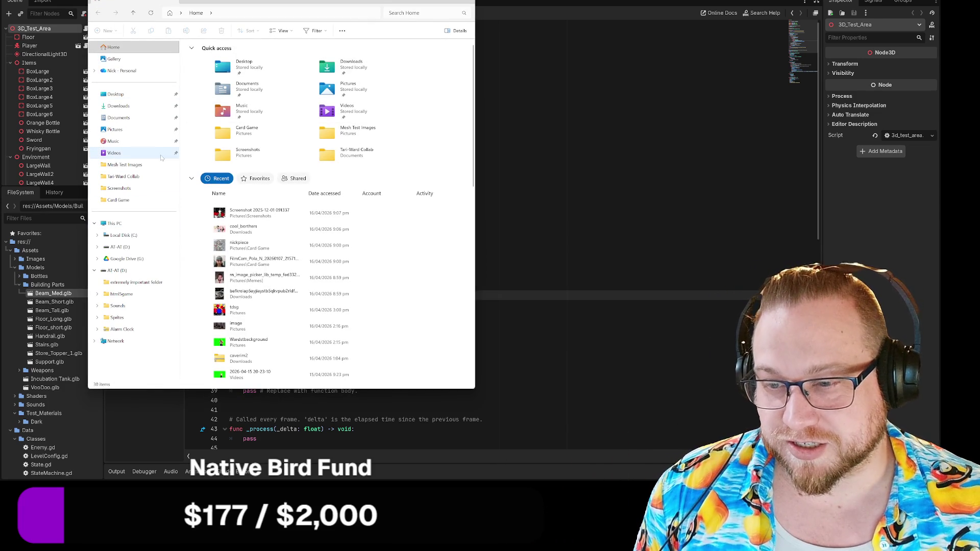
pyautogui.moveTo(217, 1)
pyautogui.mouseDown()
pyautogui.moveTo(428, 35)
pyautogui.moveTo(500, 392)
pyautogui.moveTo(493, 453)
pyautogui.moveTo(663, 11)
pyautogui.moveTo(512, 11)
pyautogui.moveTo(567, 11)
pyautogui.moveTo(936, 73)
pyautogui.moveTo(803, 72)
pyautogui.moveTo(807, 58)
pyautogui.moveTo(499, 54)
pyautogui.mouseUp()
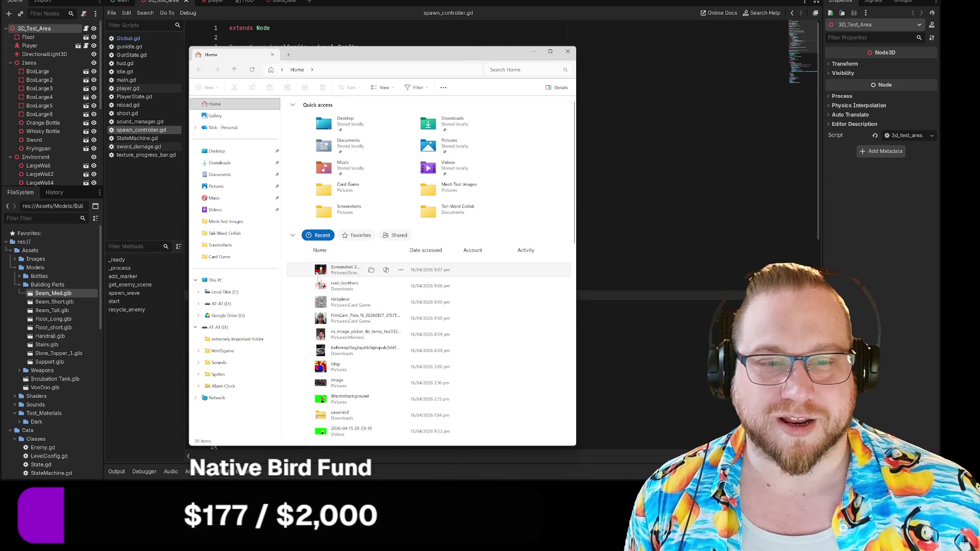
pyautogui.doubleClick(455, 209)
pyautogui.doubleClick(300, 123)
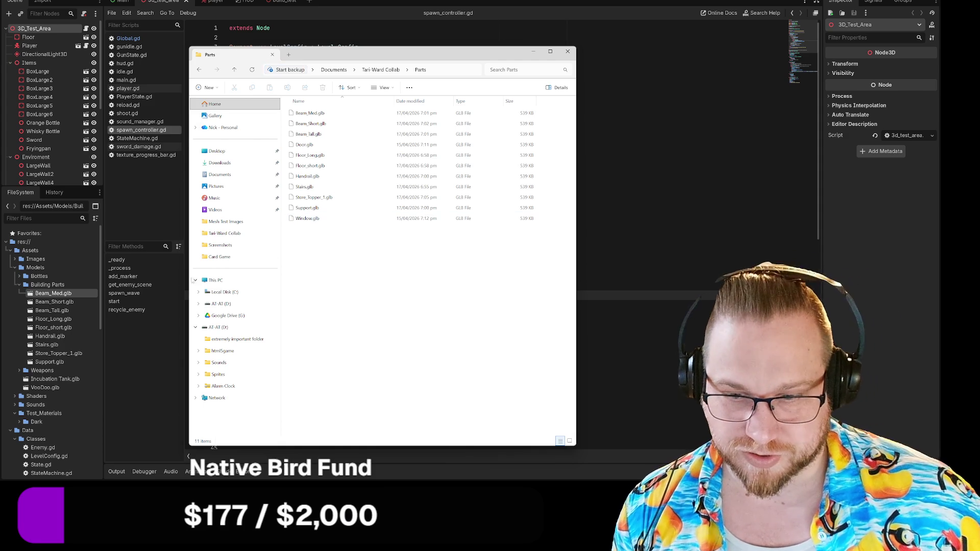
pyautogui.moveTo(311, 117)
pyautogui.mouseDown()
pyautogui.moveTo(229, 147)
pyautogui.moveTo(55, 305)
pyautogui.mouseUp()
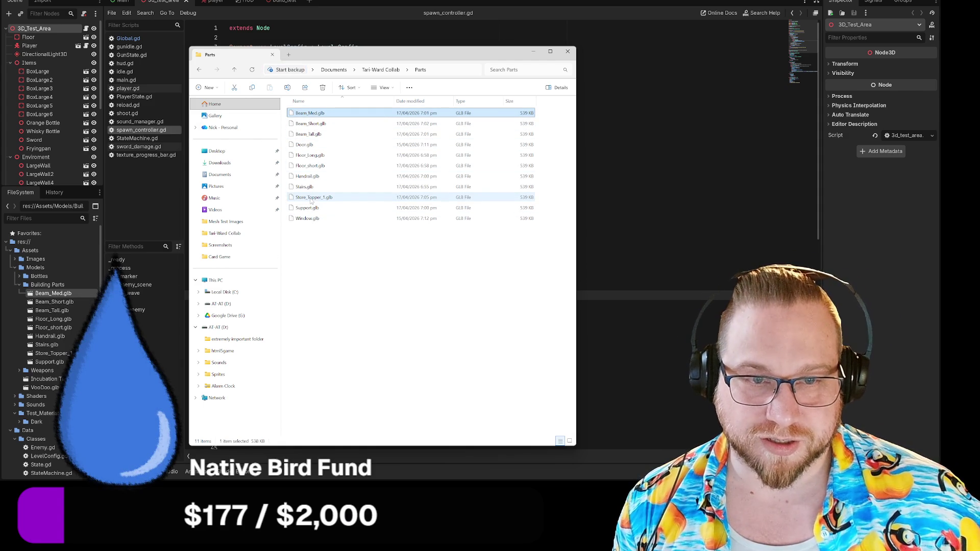
pyautogui.moveTo(310, 201); pyautogui.dragTo(313, 125)
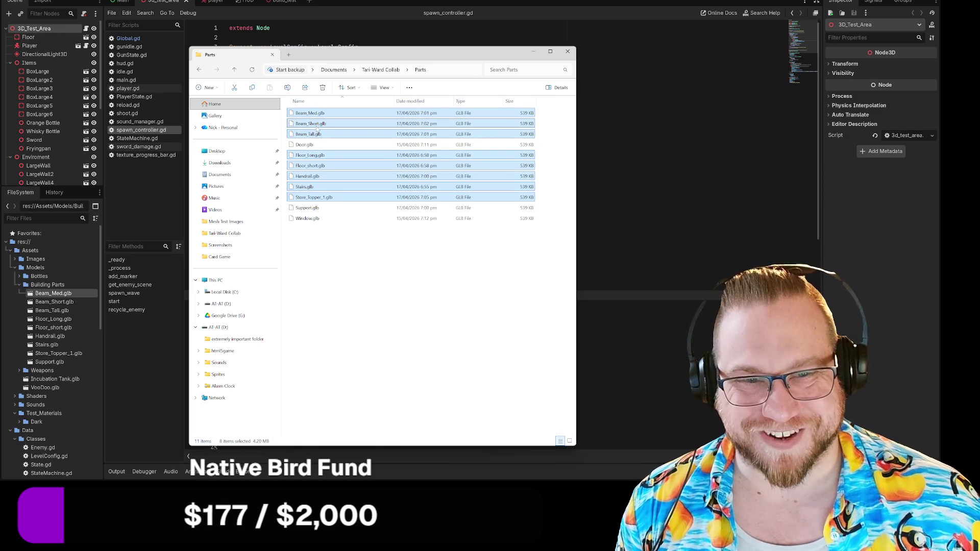
pyautogui.keyDown('ctrl'); pyautogui.click(310, 209); pyautogui.keyUp('ctrl')
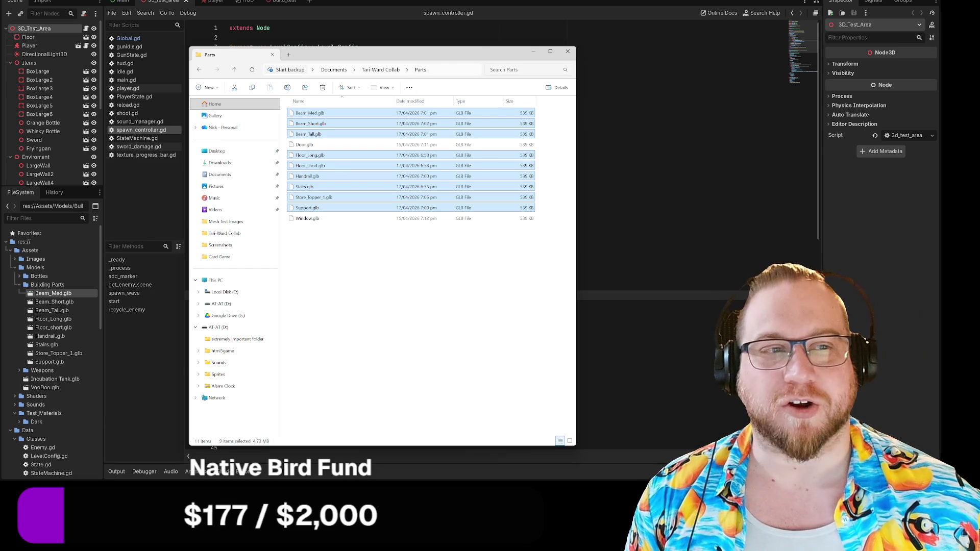
pyautogui.click(570, 52)
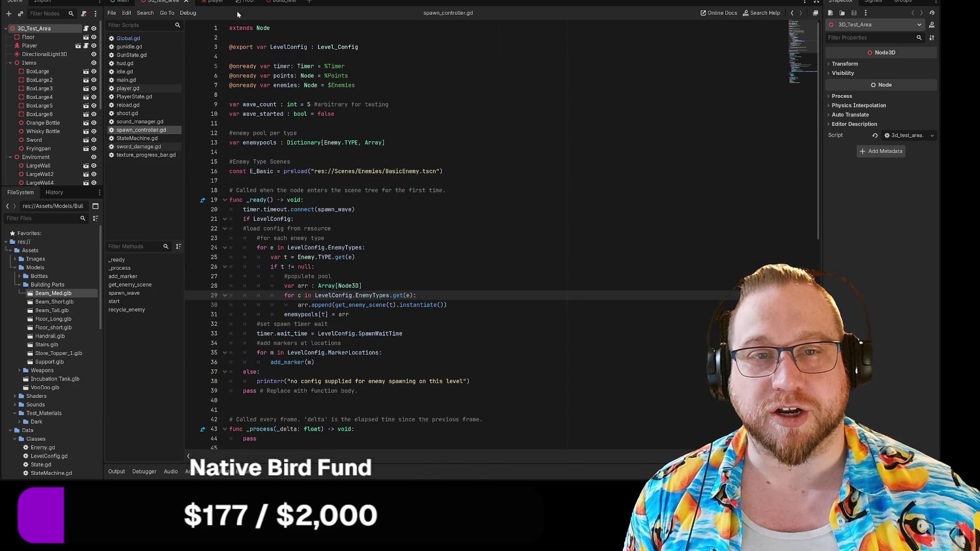
# Switch to the build_test scene and look around its empty 3D view.
pyautogui.click(274, 1)
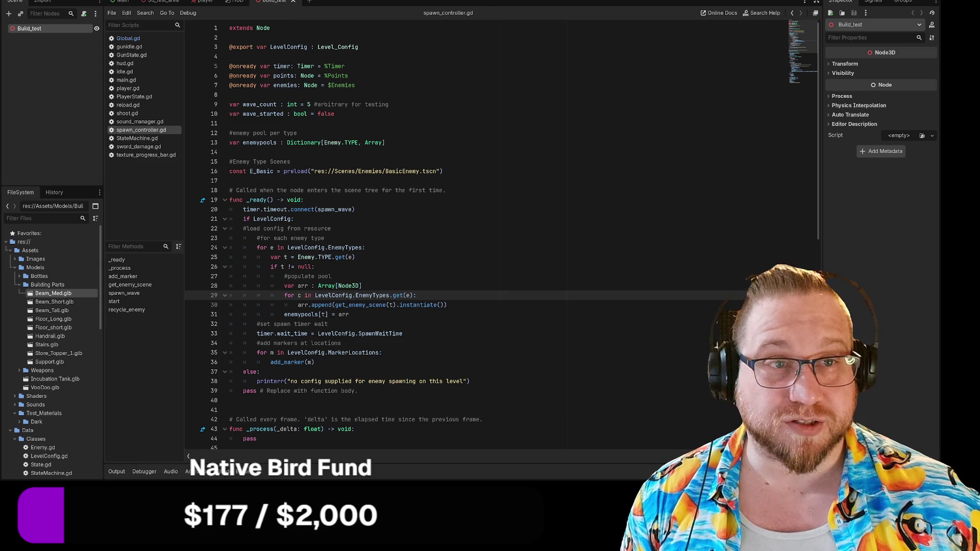
pyautogui.hotkey('ctrl', 'F2')
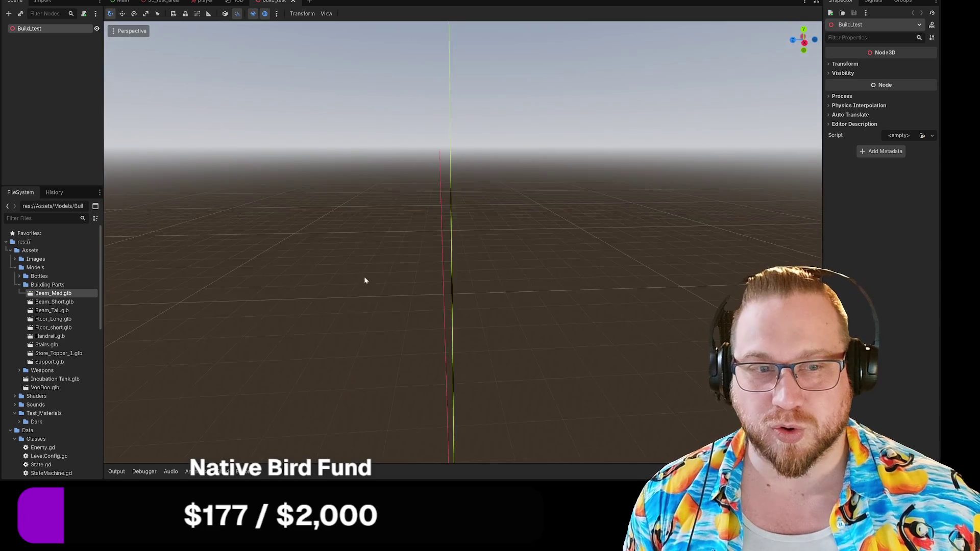
pyautogui.scroll(-3, 360, 284)
pyautogui.scroll(-2, 361, 284)
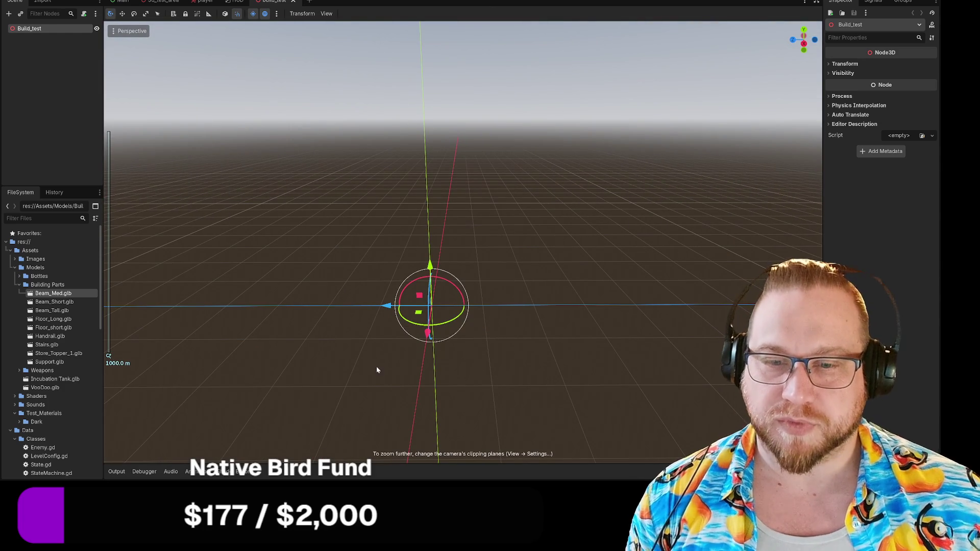
pyautogui.moveTo(467, 343)
pyautogui.mouseDown()
pyautogui.moveTo(492, 347)
pyautogui.moveTo(405, 344)
pyautogui.moveTo(434, 321)
pyautogui.mouseUp()
pyautogui.scroll(5, 434, 320)
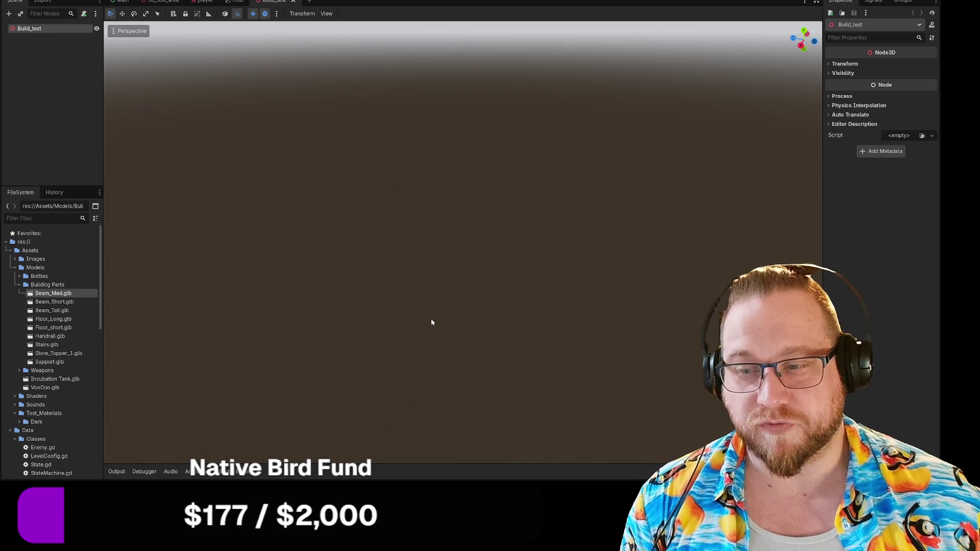
pyautogui.moveTo(438, 267)
pyautogui.mouseDown()
pyautogui.moveTo(472, 204)
pyautogui.moveTo(408, 204)
pyautogui.moveTo(388, 235)
pyautogui.moveTo(398, 225)
pyautogui.mouseUp()
pyautogui.moveTo(474, 245)
pyautogui.mouseDown()
pyautogui.moveTo(481, 253)
pyautogui.moveTo(498, 189)
pyautogui.mouseUp()
pyautogui.scroll(2, 462, 242)
pyautogui.scroll(3, 475, 257)
pyautogui.scroll(-5, 475, 254)
# Close the build_test scene tab, leaving the Hud scene open.
pyautogui.press('w')
pyautogui.moveTo(475, 255)
pyautogui.mouseDown()
pyautogui.moveTo(465, 225)
pyautogui.moveTo(455, 250)
pyautogui.moveTo(449, 242)
pyautogui.mouseUp()
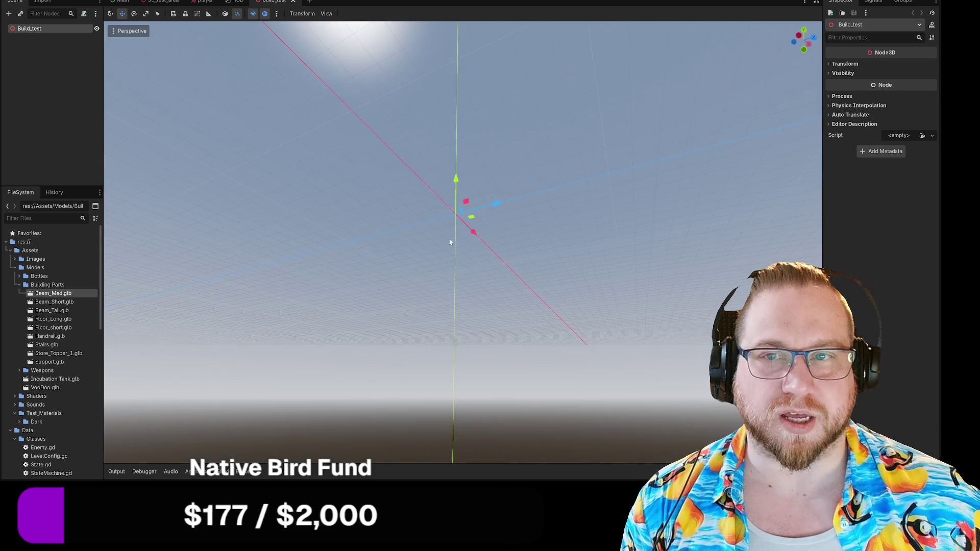
pyautogui.scroll(5, 381, 229)
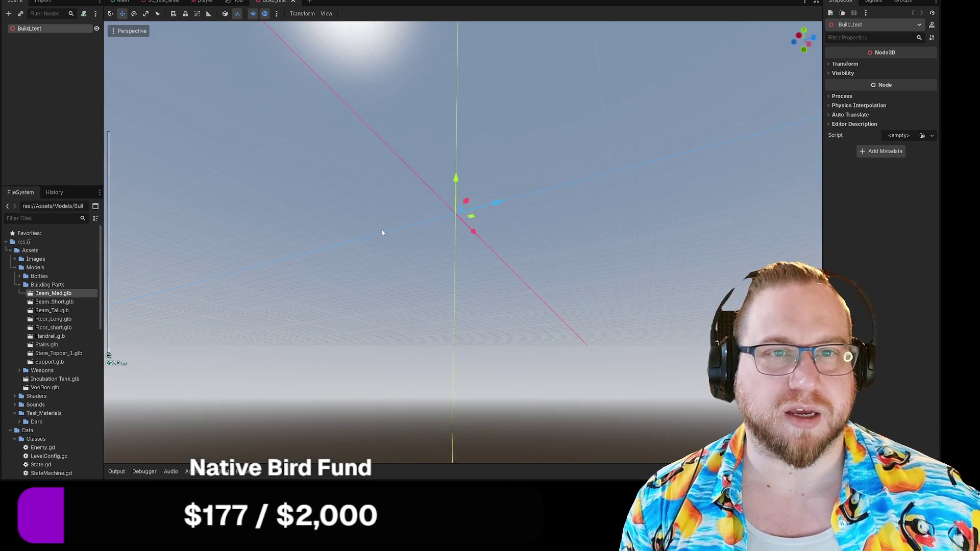
pyautogui.click(293, 5)
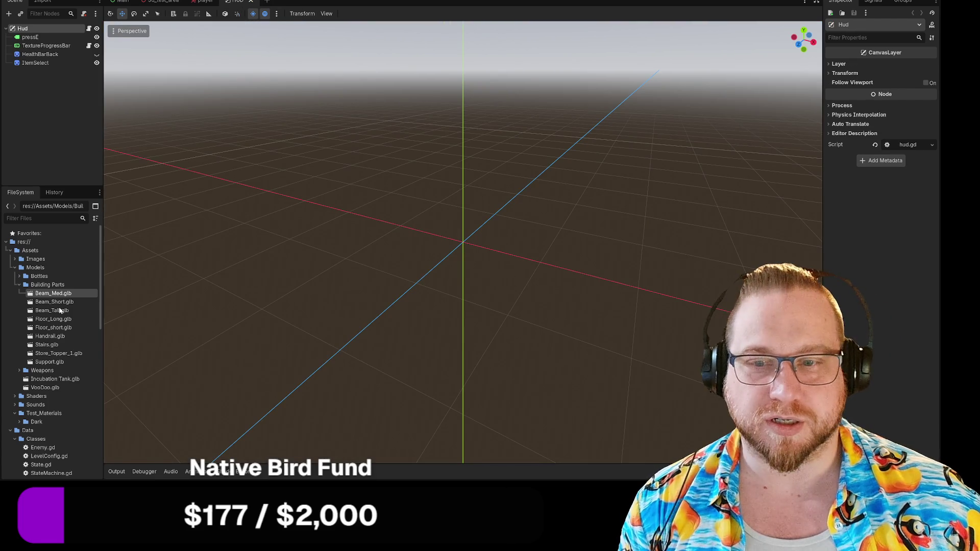
# Open build_test.tscn from the FileSystem dock and orbit around its grid.
pyautogui.scroll(-10, 38, 434)
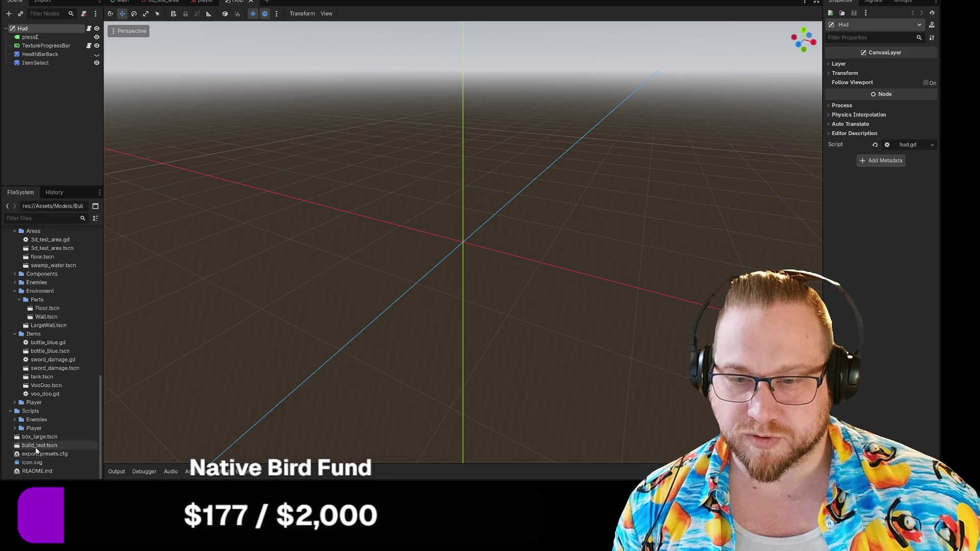
pyautogui.doubleClick(38, 445)
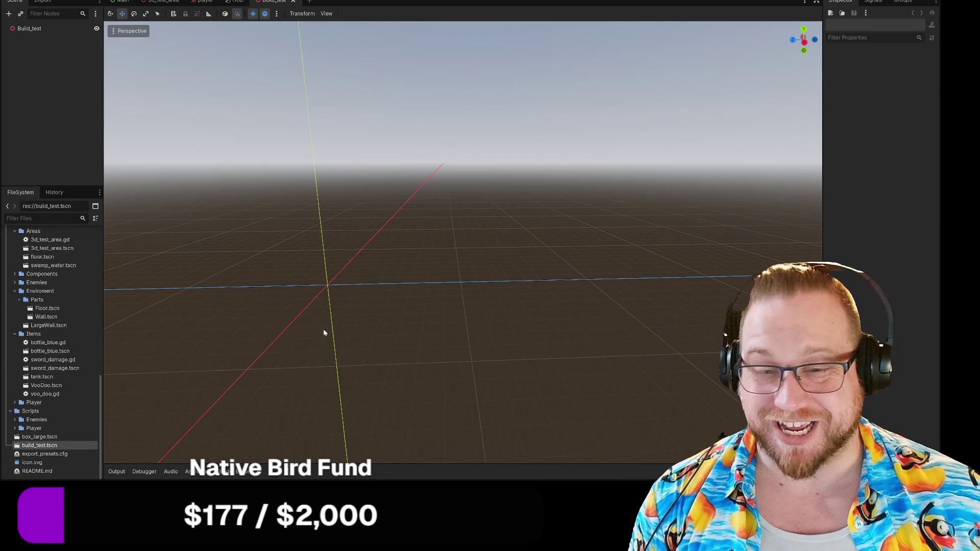
pyautogui.press('KP_6')
pyautogui.press('KP_6')
pyautogui.press('KP_6')
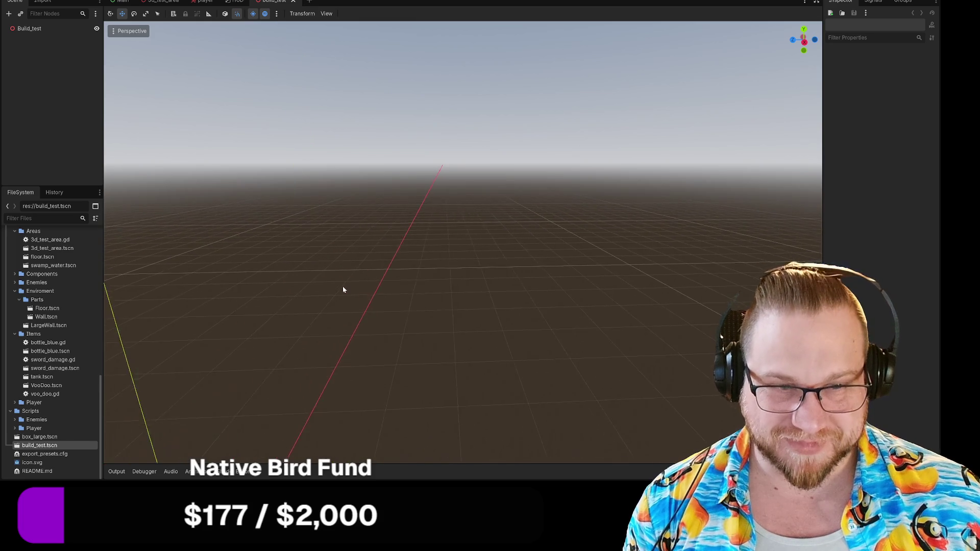
pyautogui.scroll(-5, 346, 292)
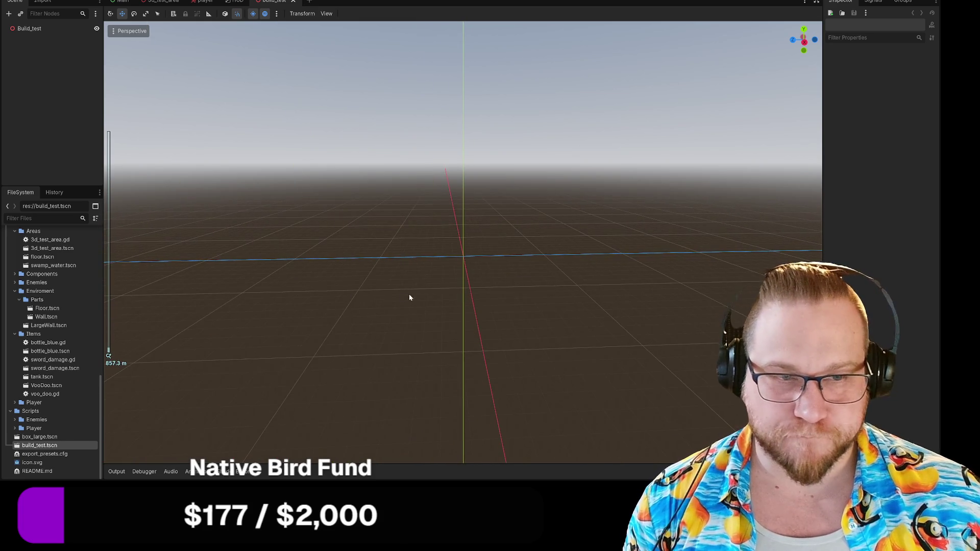
pyautogui.moveTo(462, 283)
pyautogui.mouseDown()
pyautogui.moveTo(283, 295)
pyautogui.moveTo(293, 299)
pyautogui.mouseUp()
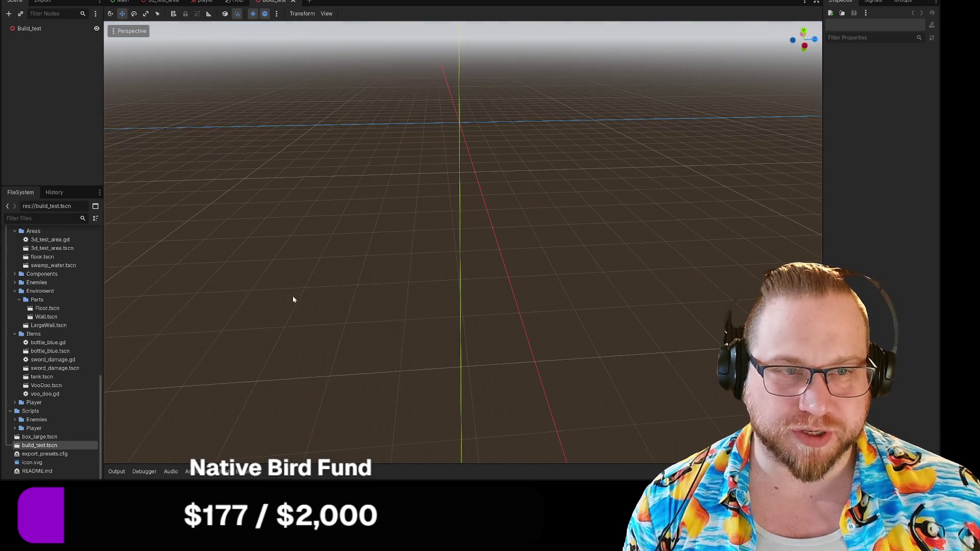
pyautogui.moveTo(454, 124)
pyautogui.mouseDown()
pyautogui.moveTo(501, 129)
pyautogui.moveTo(302, 188)
pyautogui.moveTo(431, 186)
pyautogui.moveTo(402, 186)
pyautogui.moveTo(424, 203)
pyautogui.moveTo(459, 195)
pyautogui.moveTo(431, 206)
pyautogui.moveTo(428, 188)
pyautogui.moveTo(431, 198)
pyautogui.mouseUp()
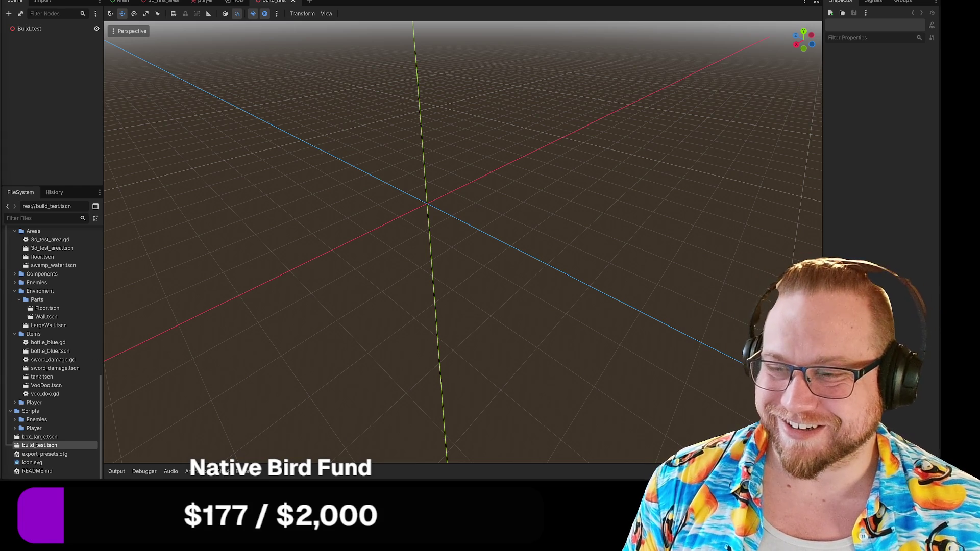
pyautogui.moveTo(320, 256)
pyautogui.mouseDown()
pyautogui.moveTo(335, 265)
pyautogui.moveTo(219, 315)
pyautogui.mouseUp()
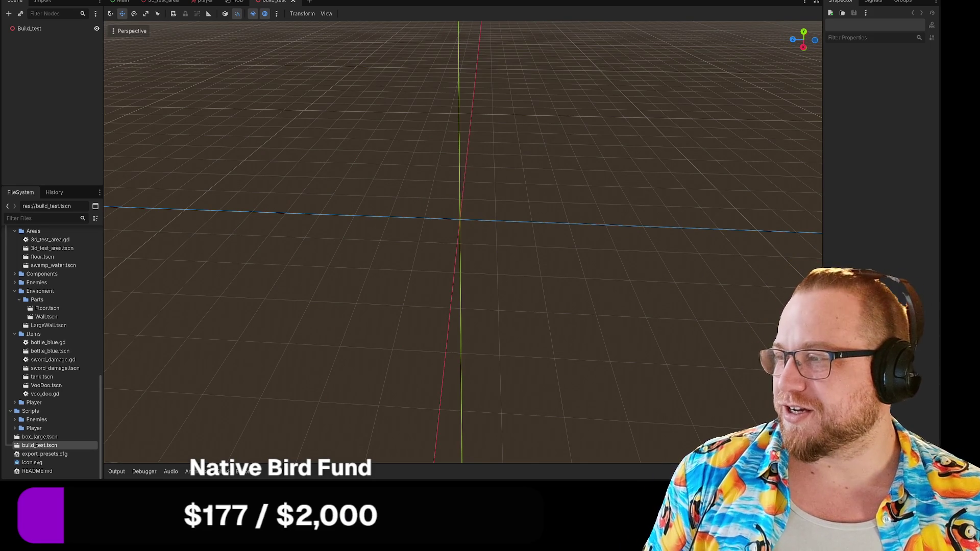
pyautogui.moveTo(440, 138); pyautogui.dragTo(426, 138)
pyautogui.scroll(10, 57, 353)
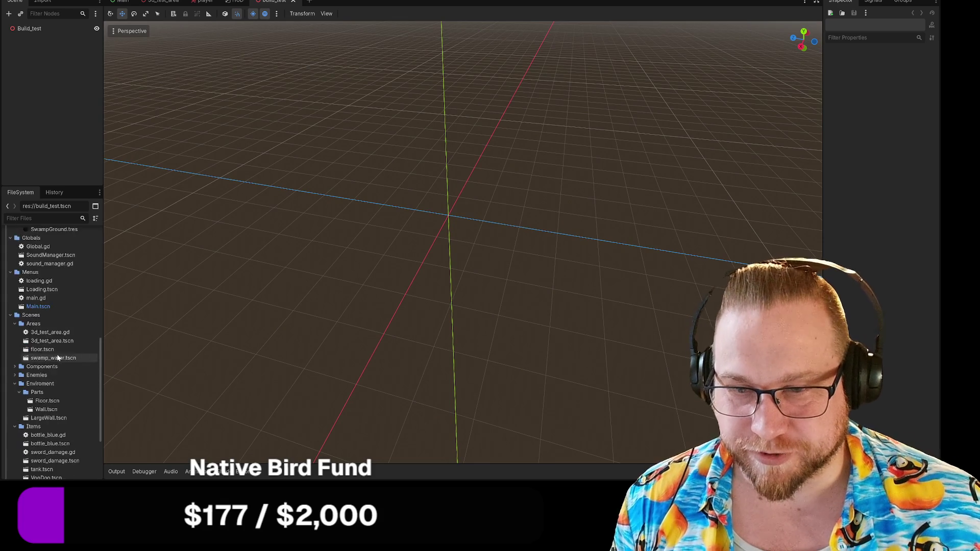
pyautogui.scroll(5, 57, 354)
# Remove the Beam_Med node from the build_test scene.
pyautogui.moveTo(53, 292)
pyautogui.mouseDown()
pyautogui.moveTo(415, 230)
pyautogui.moveTo(396, 201)
pyautogui.moveTo(388, 252)
pyautogui.mouseUp()
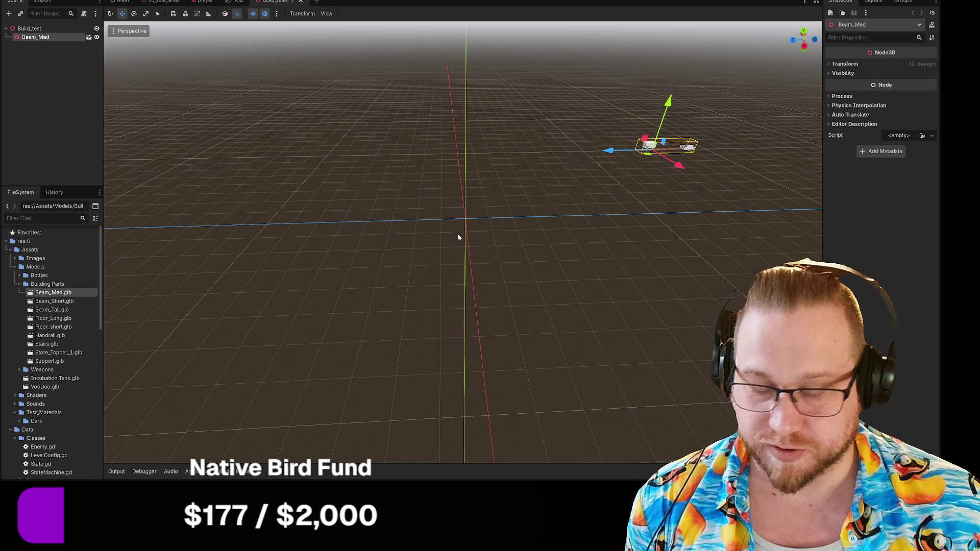
pyautogui.hotkey('ctrl', 'z')
pyautogui.scroll(5, 477, 223)
# Drop Beam_Short and Beam_Tall into the scene, then delete both beam nodes.
pyautogui.moveTo(57, 301)
pyautogui.mouseDown()
pyautogui.moveTo(372, 219)
pyautogui.moveTo(433, 179)
pyautogui.moveTo(499, 206)
pyautogui.mouseUp()
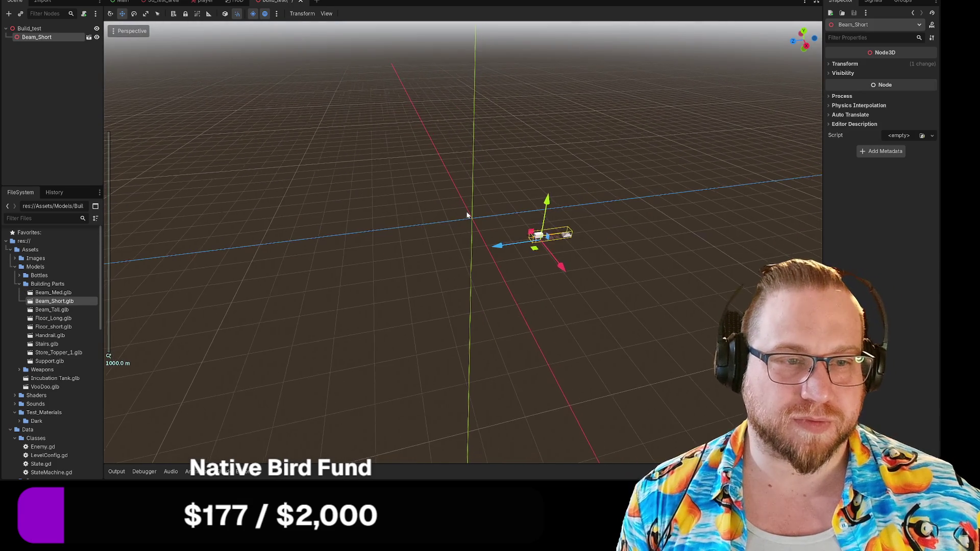
pyautogui.scroll(-2, 529, 250)
pyautogui.moveTo(529, 250)
pyautogui.mouseDown()
pyautogui.moveTo(718, 245)
pyautogui.moveTo(556, 237)
pyautogui.moveTo(447, 204)
pyautogui.moveTo(507, 167)
pyautogui.moveTo(523, 140)
pyautogui.moveTo(472, 215)
pyautogui.moveTo(517, 152)
pyautogui.moveTo(458, 196)
pyautogui.moveTo(432, 183)
pyautogui.moveTo(422, 141)
pyautogui.moveTo(442, 164)
pyautogui.moveTo(426, 150)
pyautogui.mouseUp()
pyautogui.scroll(5, 457, 196)
pyautogui.scroll(-3, 426, 150)
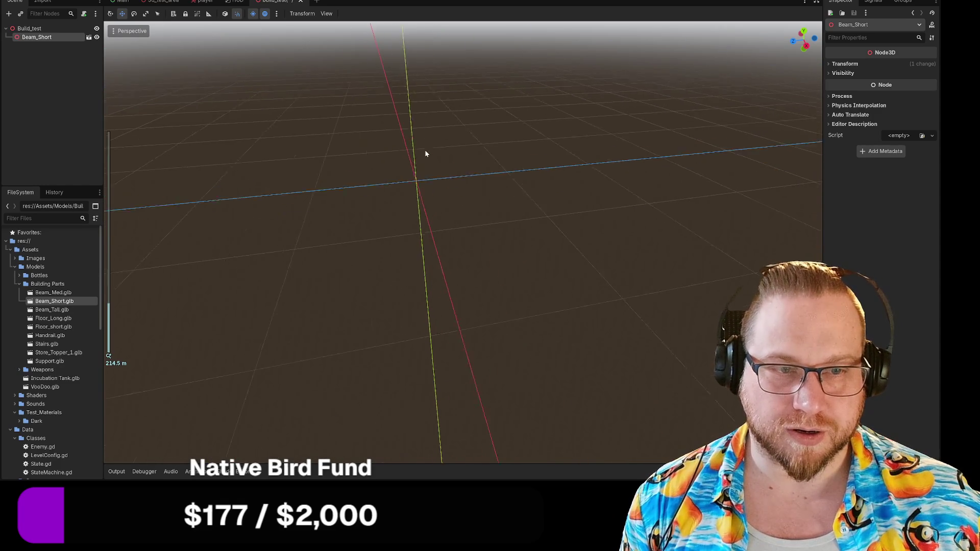
pyautogui.moveTo(66, 313); pyautogui.dragTo(378, 238)
pyautogui.scroll(-5, 476, 276)
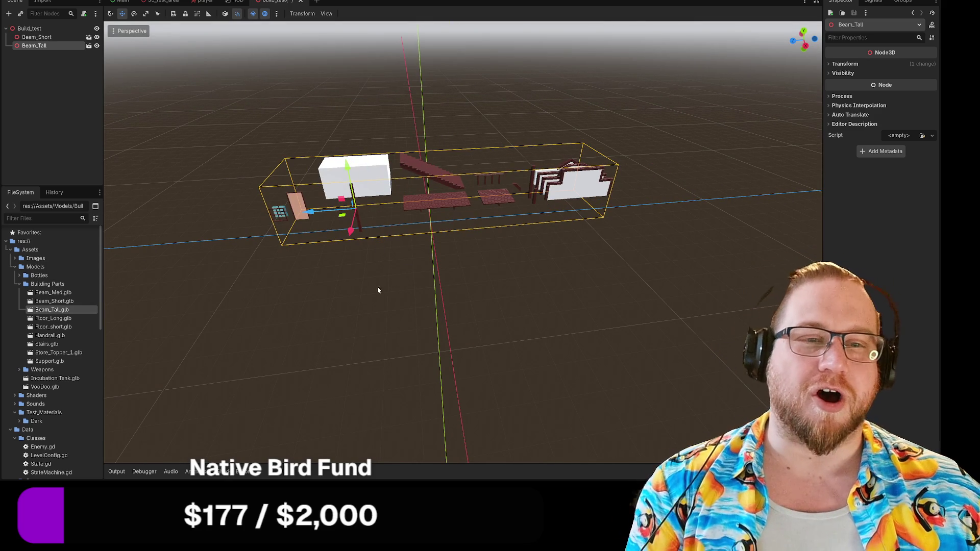
pyautogui.scroll(-10, 380, 283)
pyautogui.moveTo(350, 203); pyautogui.dragTo(574, 329)
pyautogui.press('Delete')
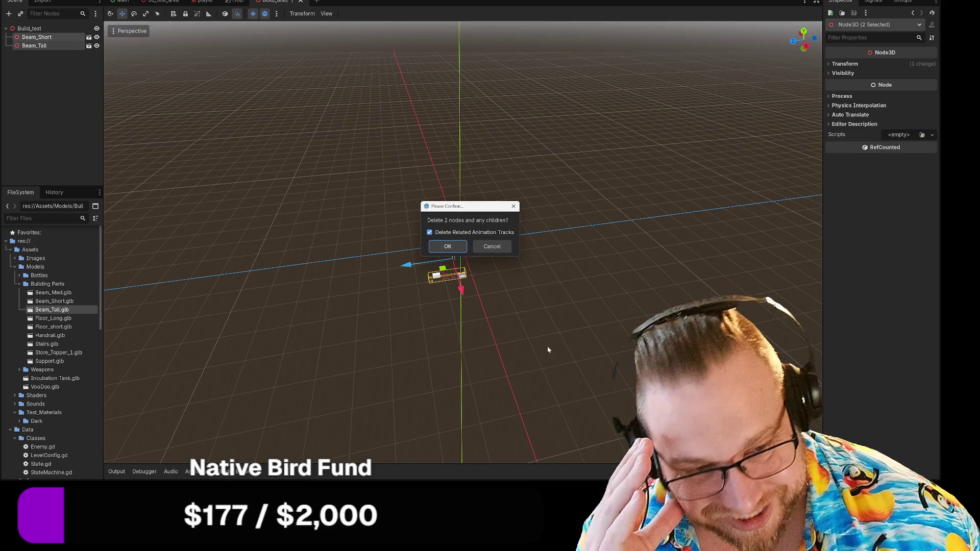
pyautogui.click(457, 247)
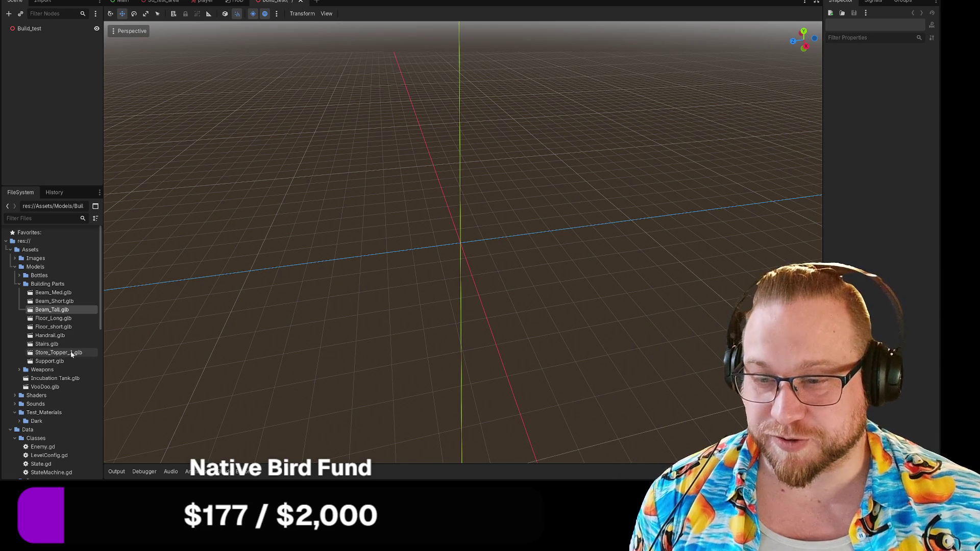
# Delete the Building Parts files Beam_Med.glb through Support.glb from the project.
pyautogui.click(50, 361)
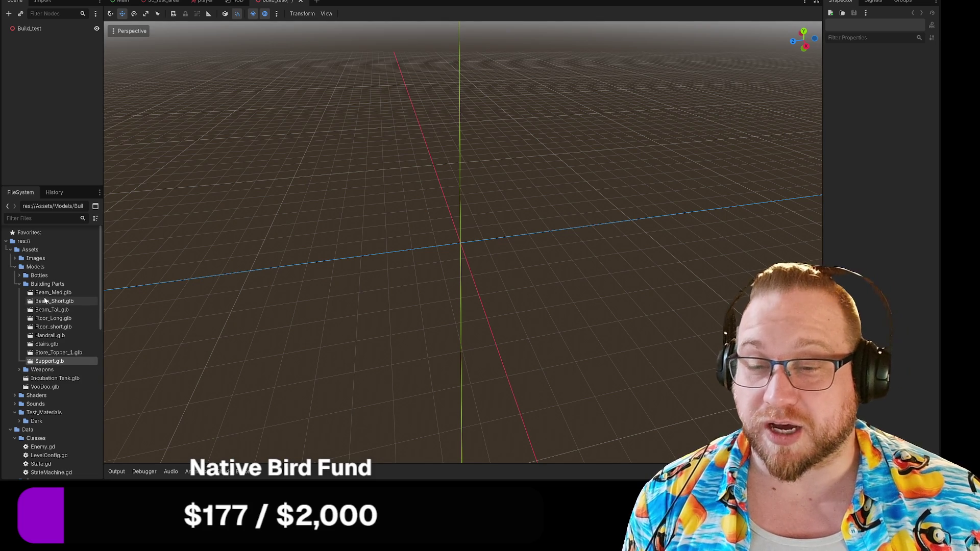
pyautogui.keyDown('shift'); pyautogui.click(46, 294); pyautogui.keyUp('shift')
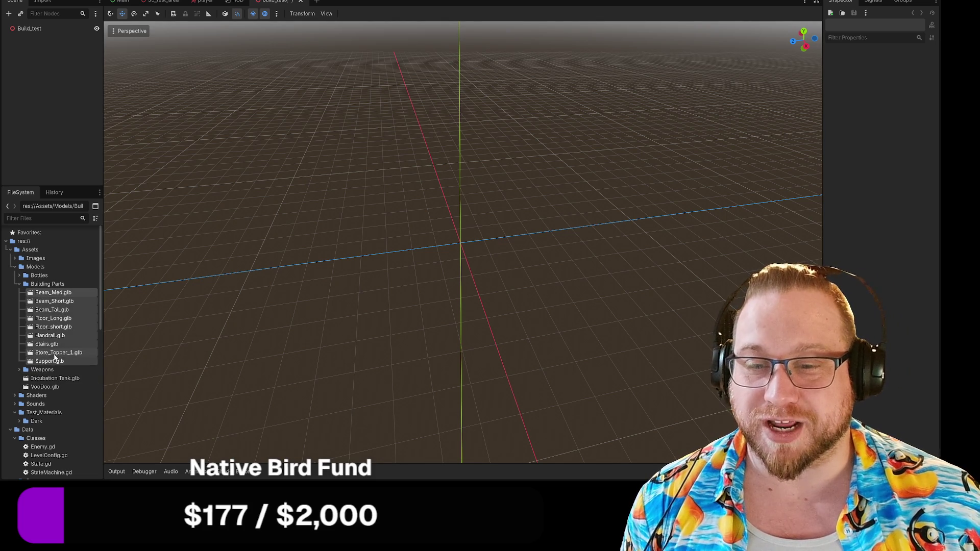
pyautogui.rightClick(48, 345)
pyautogui.click(71, 377)
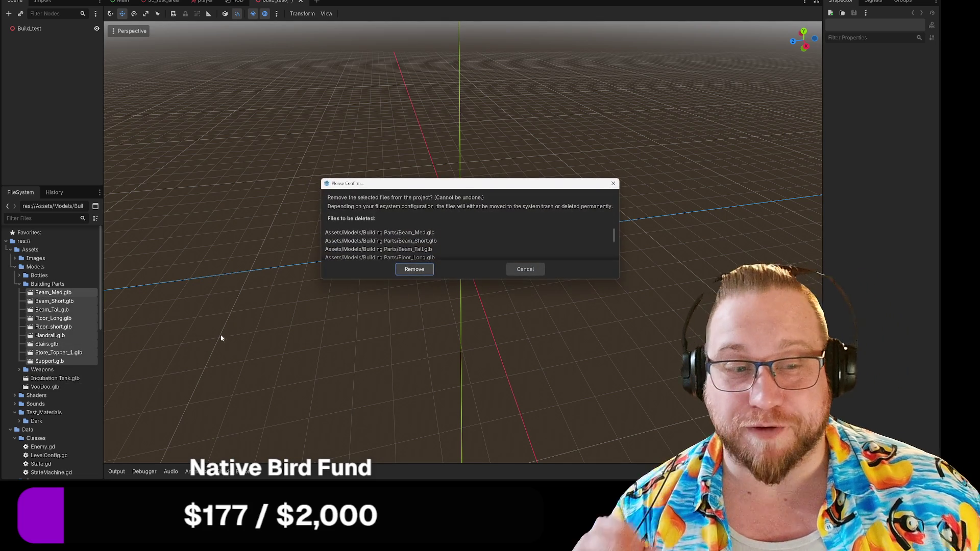
pyautogui.click(414, 269)
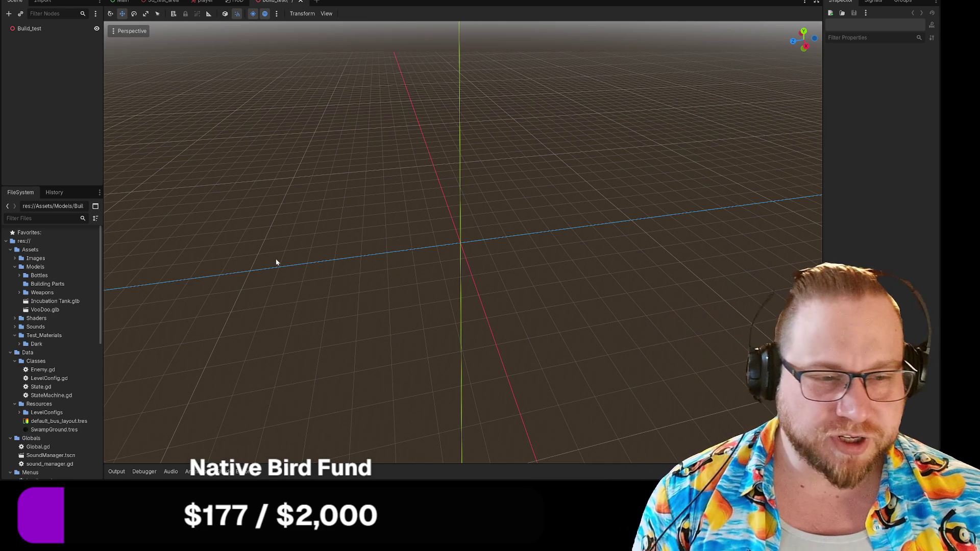
# Save the empty build_test scene from its tab menu, then leave Godot for Steam.
pyautogui.scroll(-3, 487, 253)
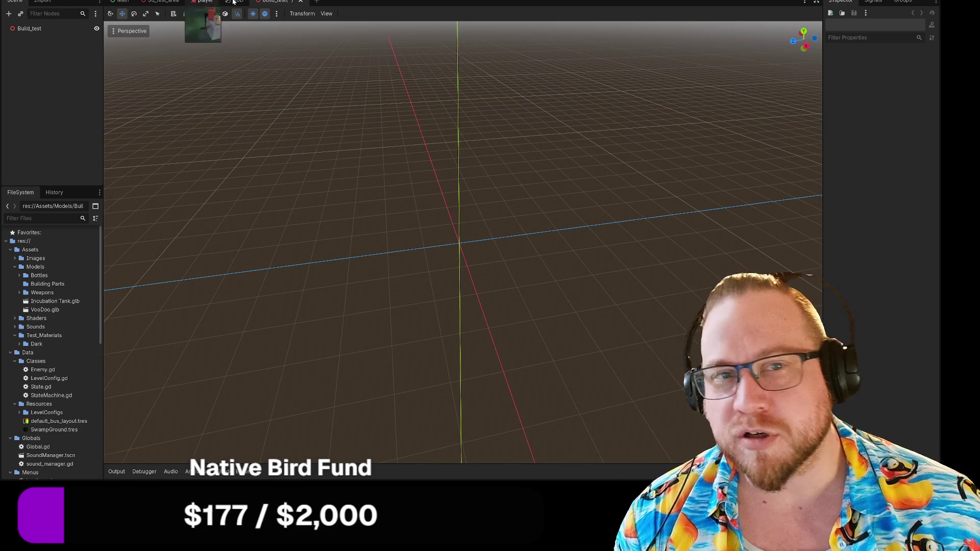
pyautogui.rightClick(278, 3)
pyautogui.click(304, 19)
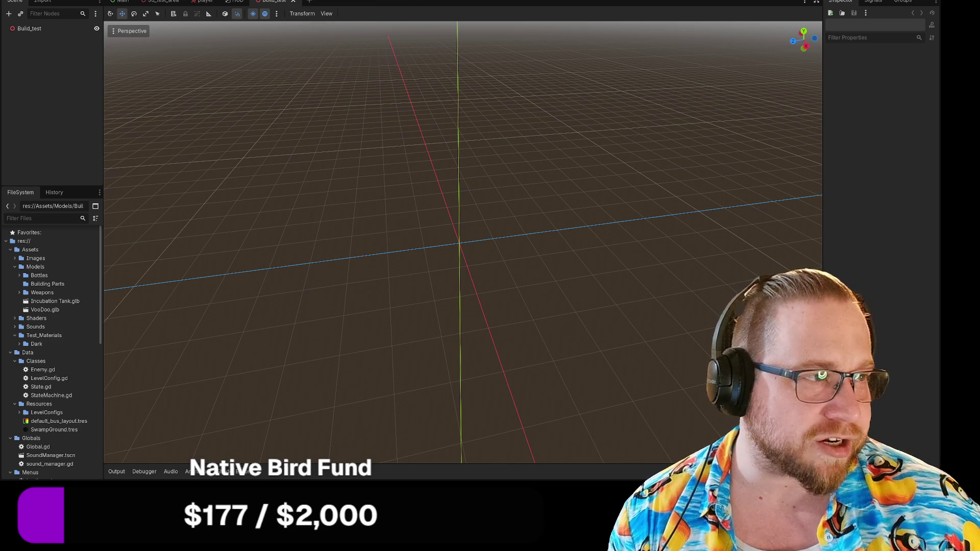
pyautogui.press('super+Down')
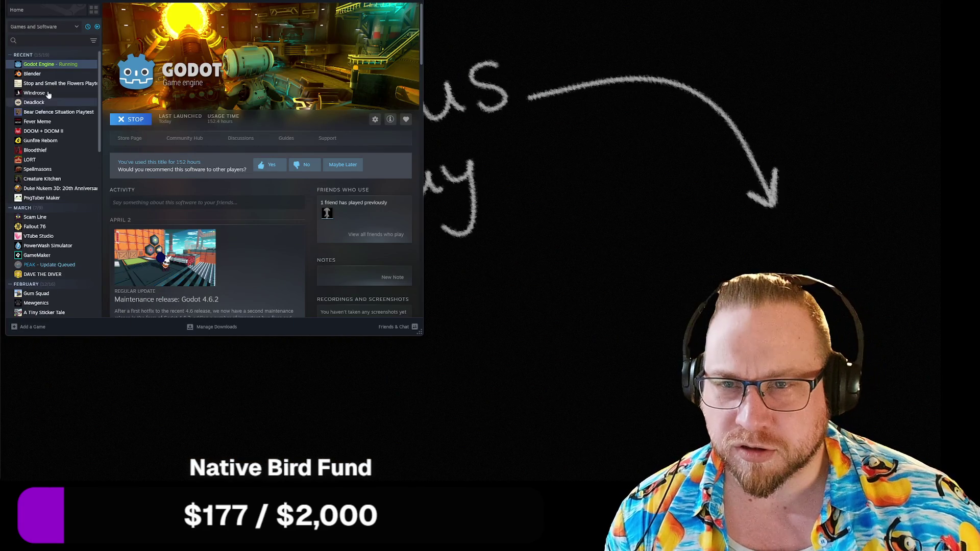
# Switch to Steam and launch Blender from the library.
pyautogui.hotkey('alt', 'Tab')
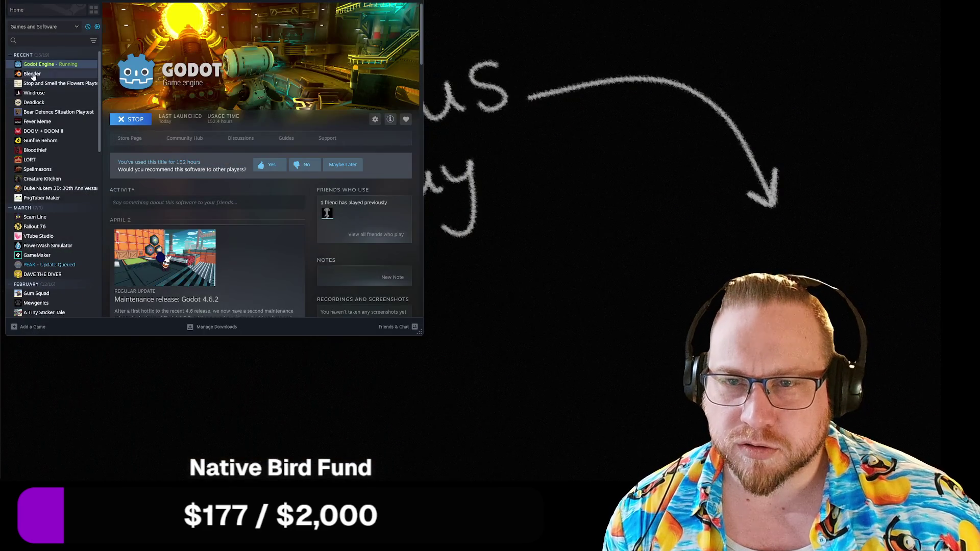
pyautogui.click(33, 75)
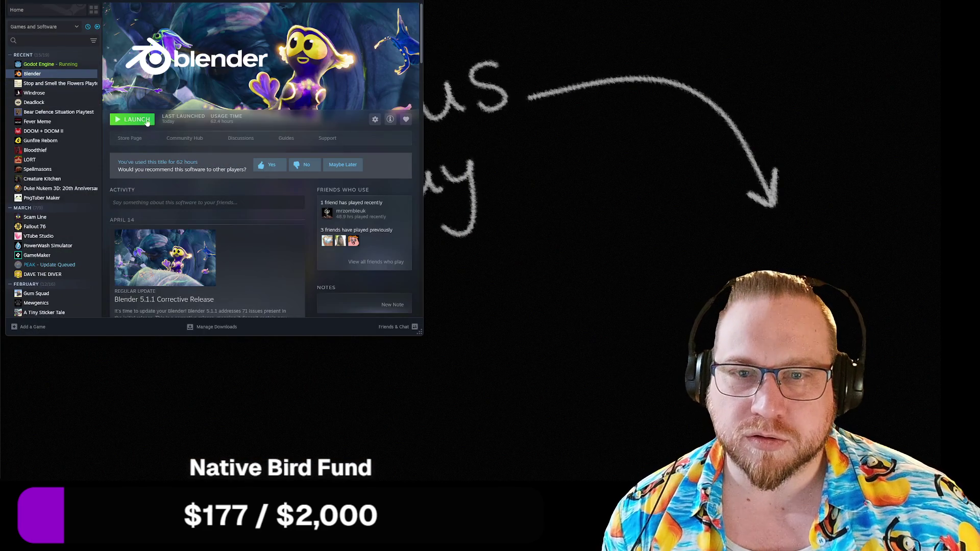
pyautogui.click(138, 120)
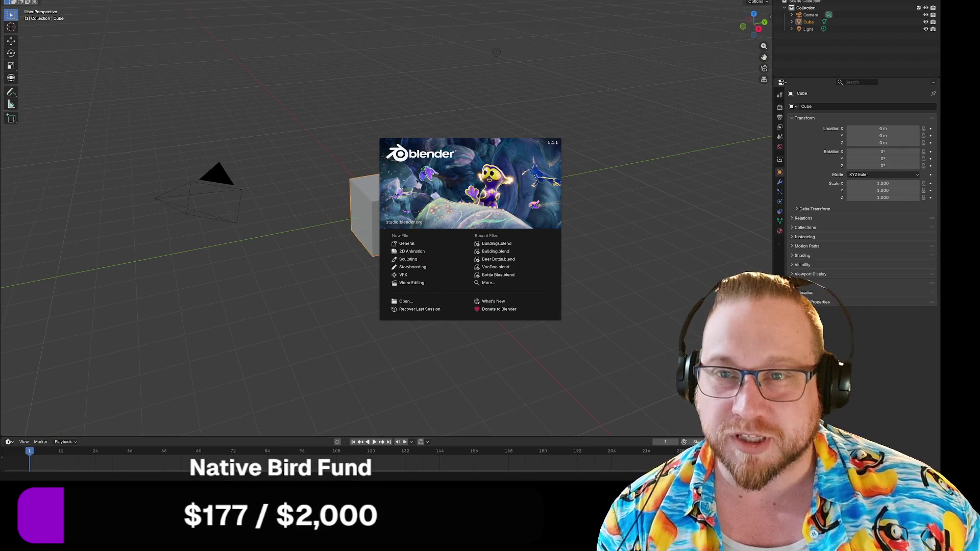
# Dismiss the splash screen and load the recent building parts .blend file.
pyautogui.press('Escape')
pyautogui.click(18, 1)
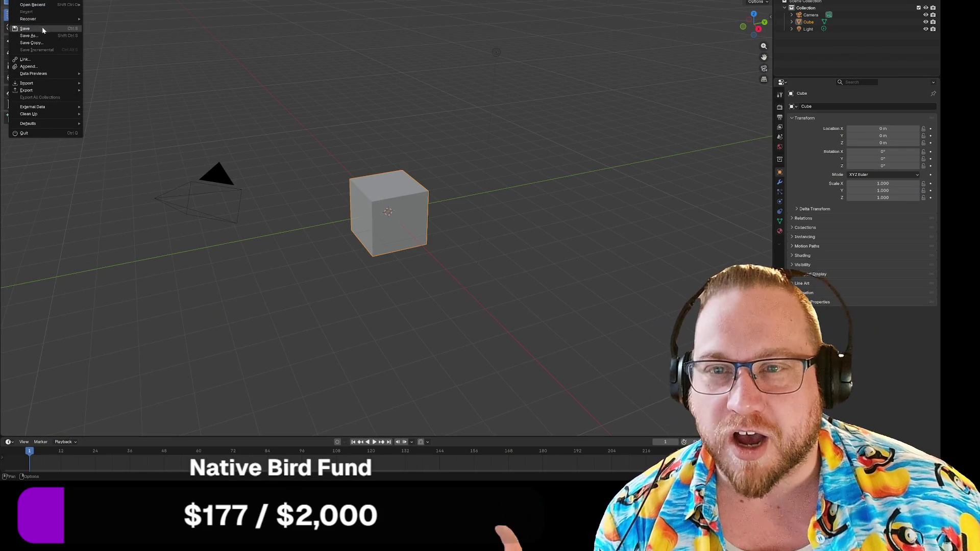
pyautogui.moveTo(42, 89)
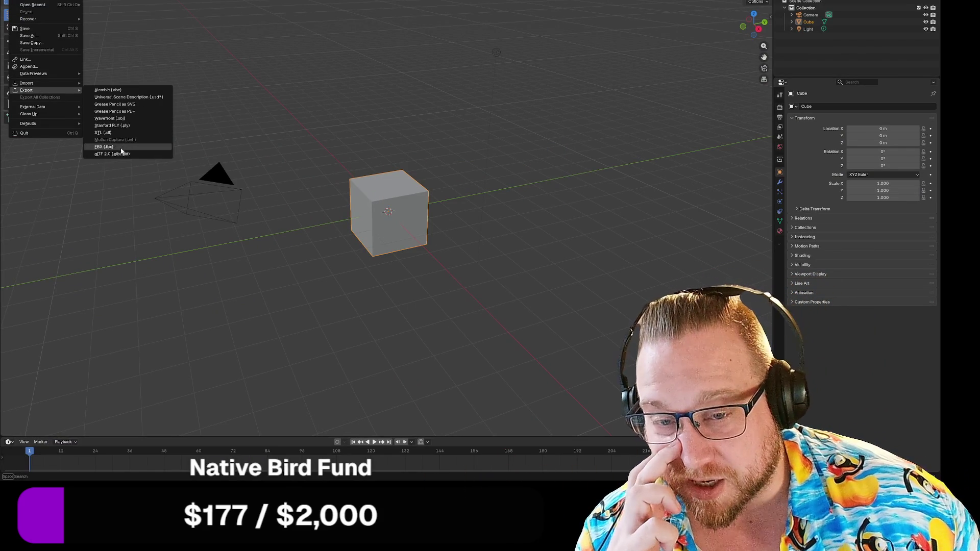
pyautogui.moveTo(41, 23)
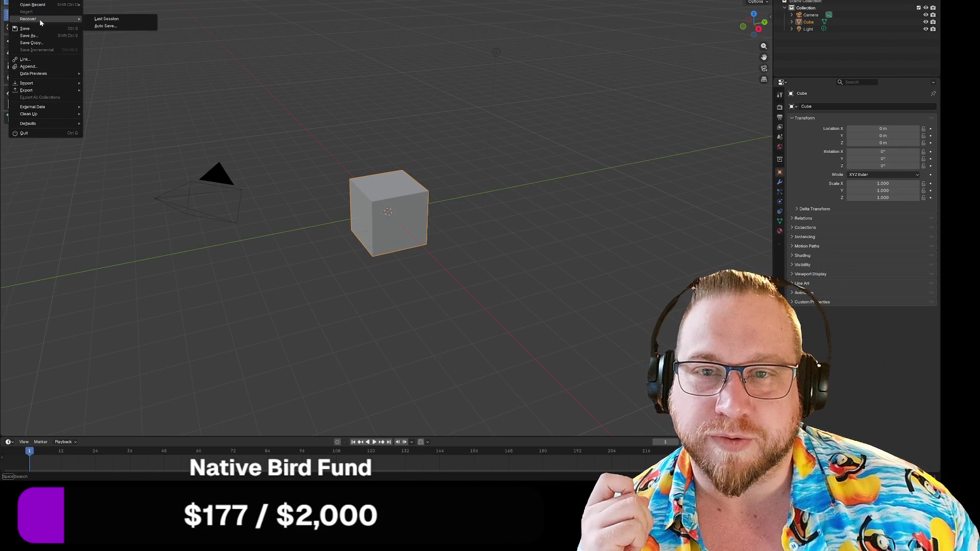
pyautogui.moveTo(34, 5)
pyautogui.click(112, 6)
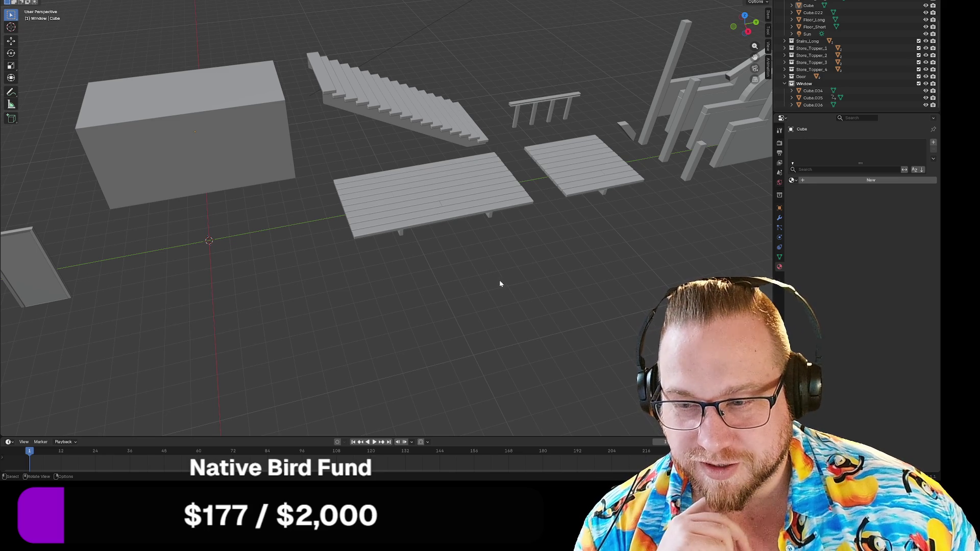
pyautogui.moveTo(496, 283); pyautogui.dragTo(492, 285)
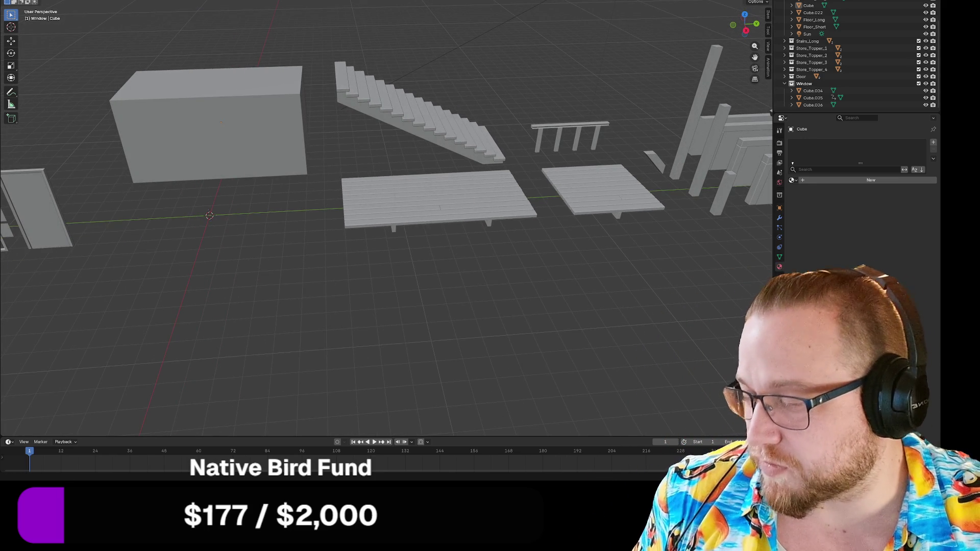
pyautogui.press('super+e')
pyautogui.doubleClick(442, 124)
pyautogui.moveTo(388, 54); pyautogui.dragTo(0, 55)
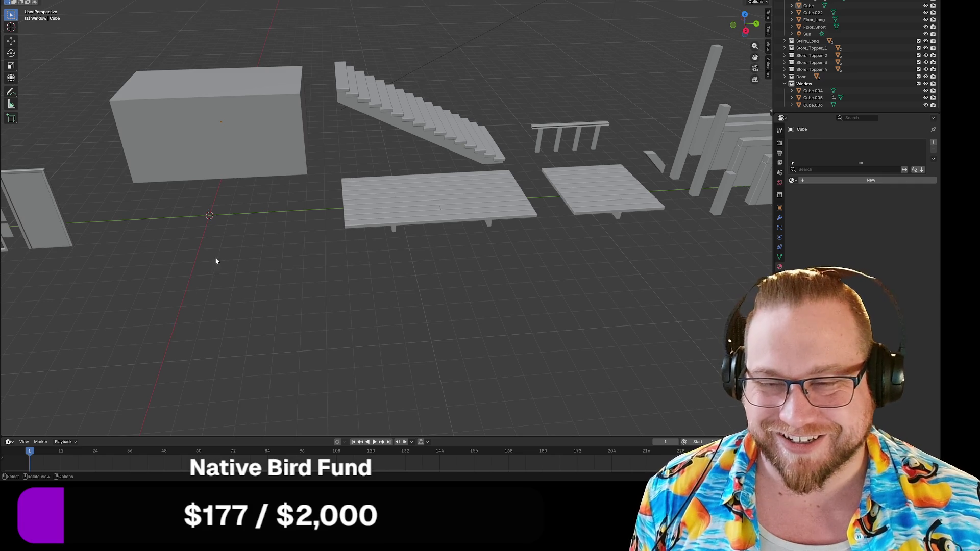
pyautogui.scroll(-3, 408, 255)
# Snap the Floor_Long floor piece to the 3D cursor.
pyautogui.click(416, 199)
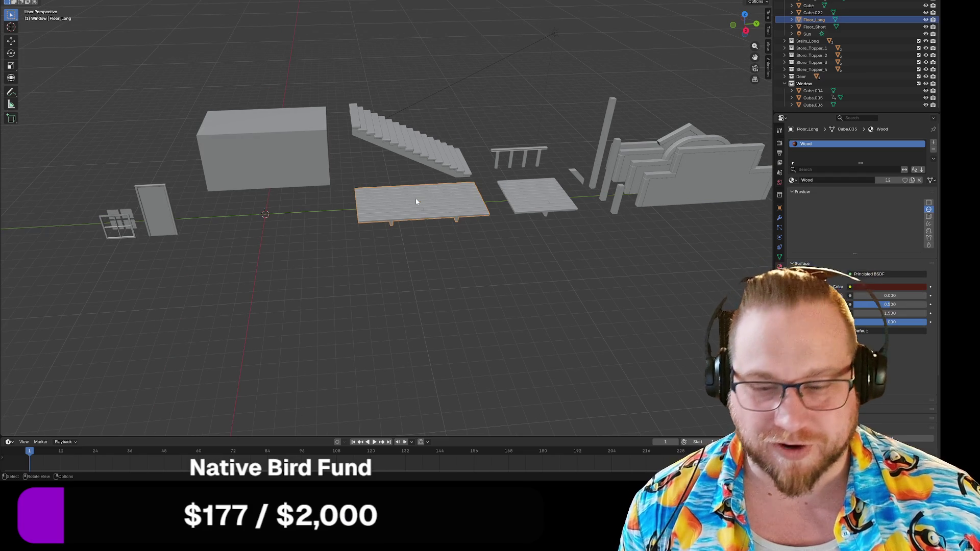
pyautogui.hotkey('shift', 's')
pyautogui.click(414, 157)
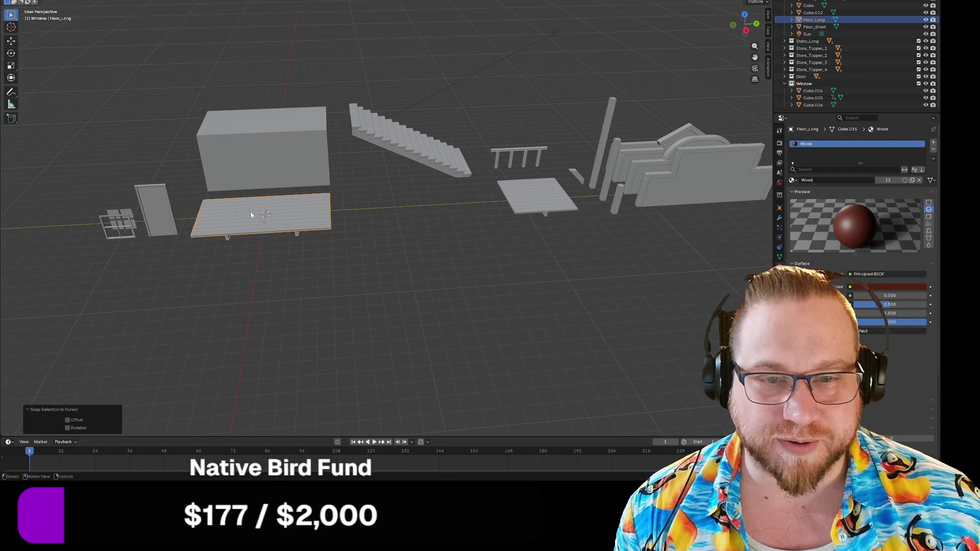
# Export only the selected object as glTF 2.0, overwriting Buildings.glb.
pyautogui.click(13, 2)
pyautogui.moveTo(35, 109)
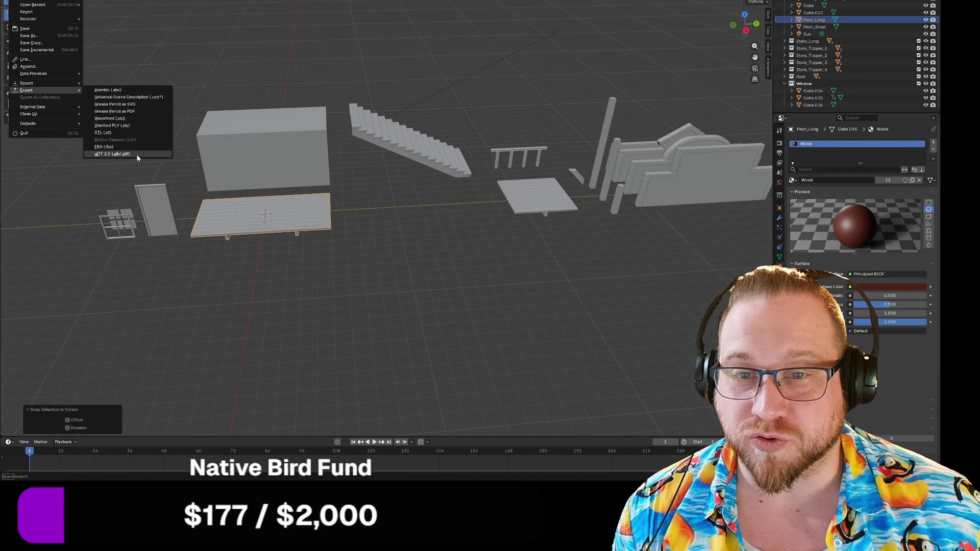
pyautogui.click(137, 154)
pyautogui.click(566, 71)
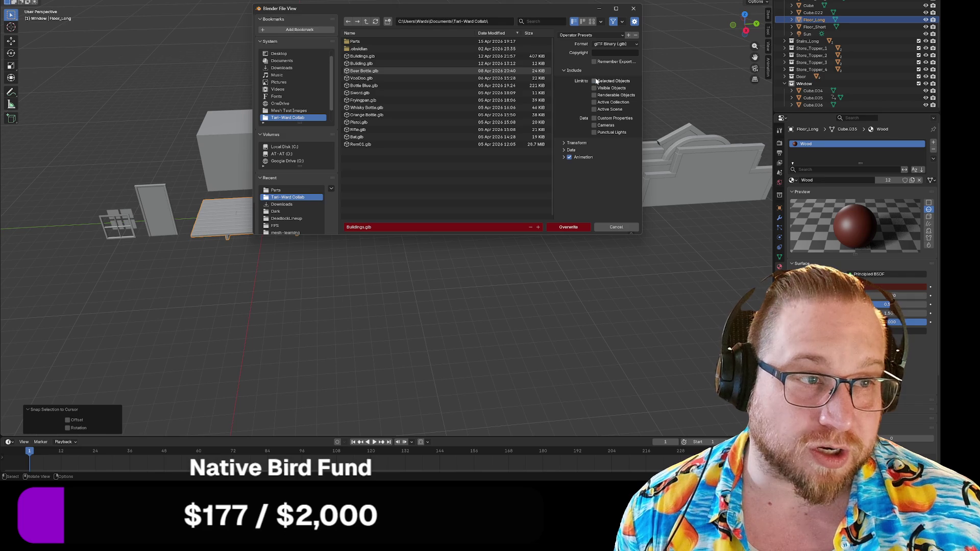
pyautogui.click(571, 228)
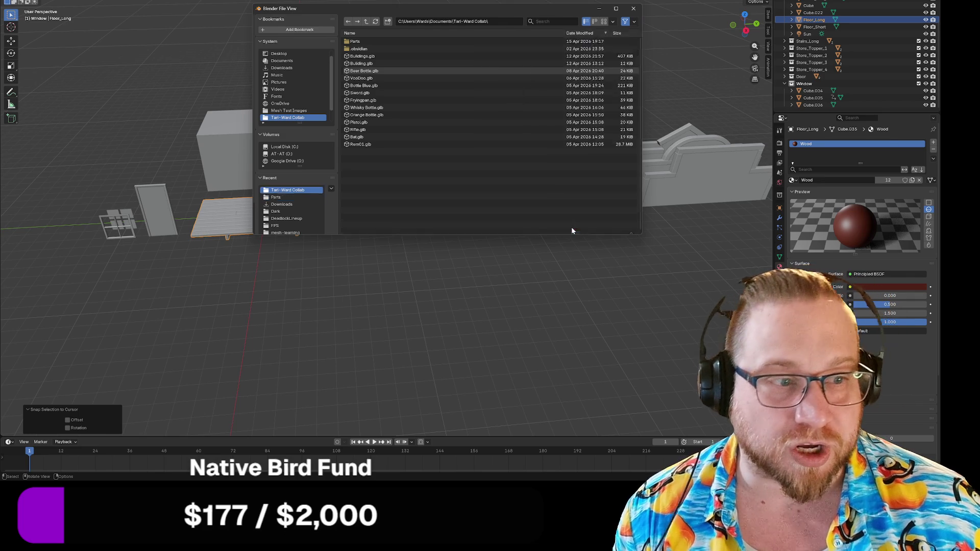
# Export glTF into the Parts folder, overwriting Floor_Long.glb and then Floor_short.glb.
pyautogui.click(13, 1)
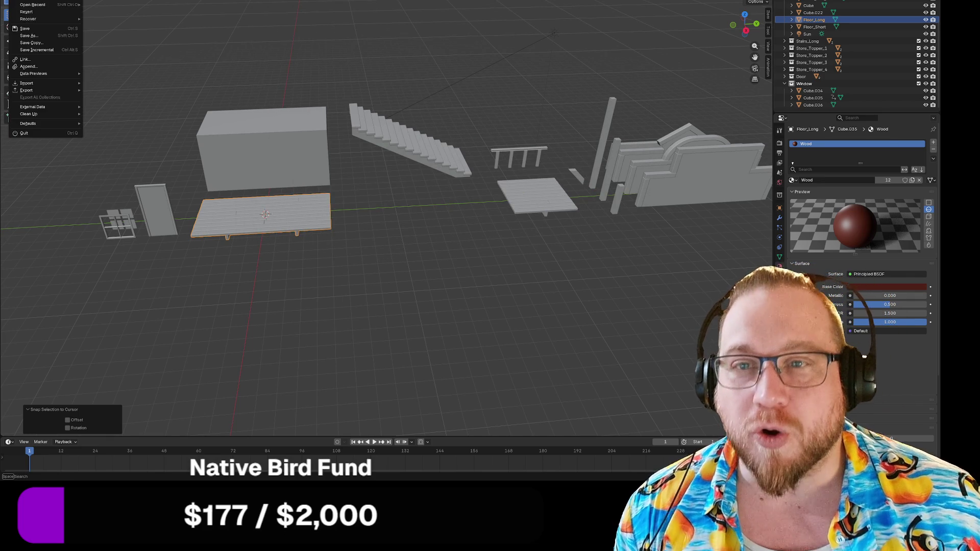
pyautogui.moveTo(56, 91)
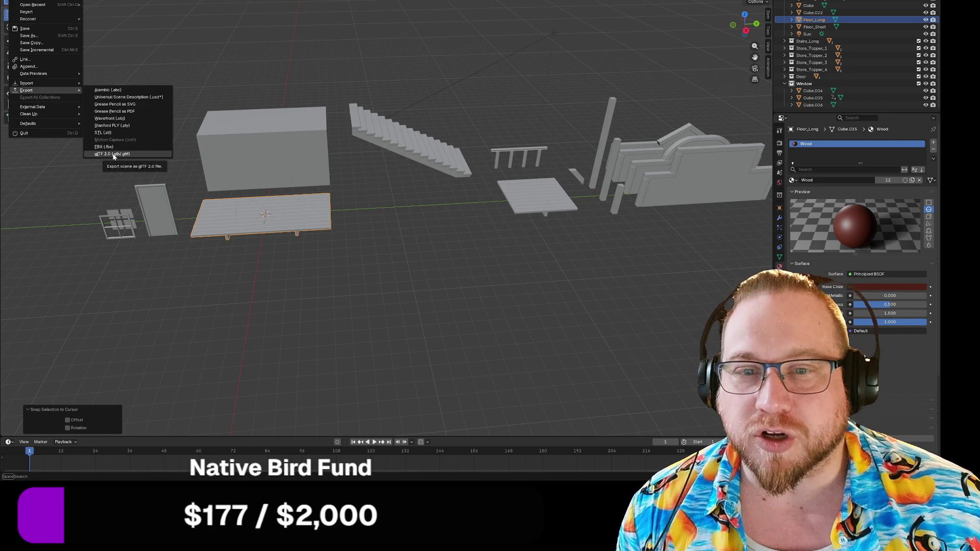
pyautogui.click(116, 154)
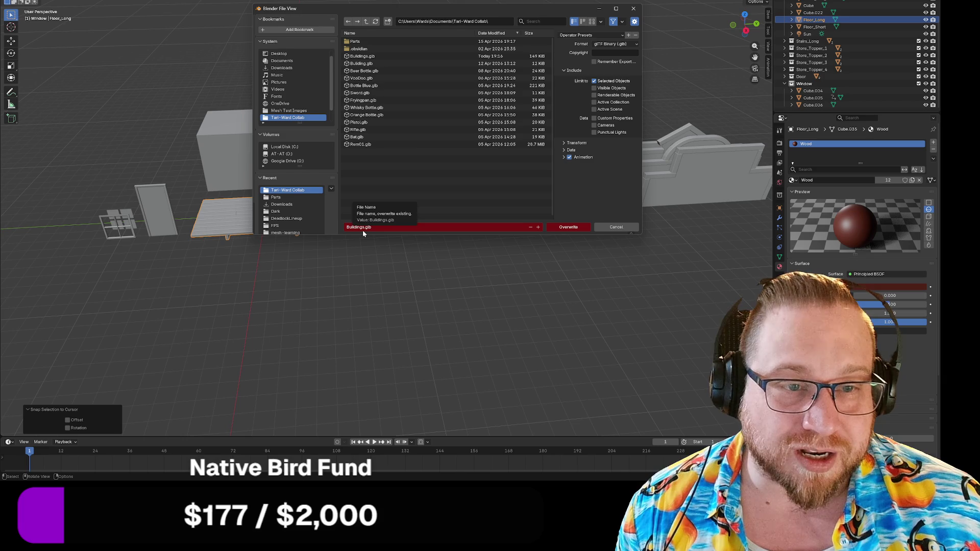
pyautogui.click(355, 42)
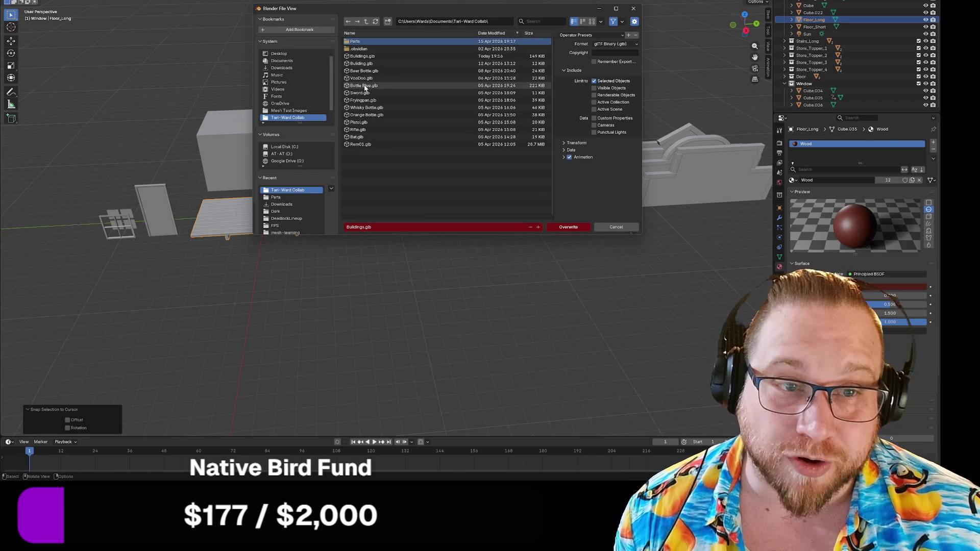
pyautogui.doubleClick(357, 41)
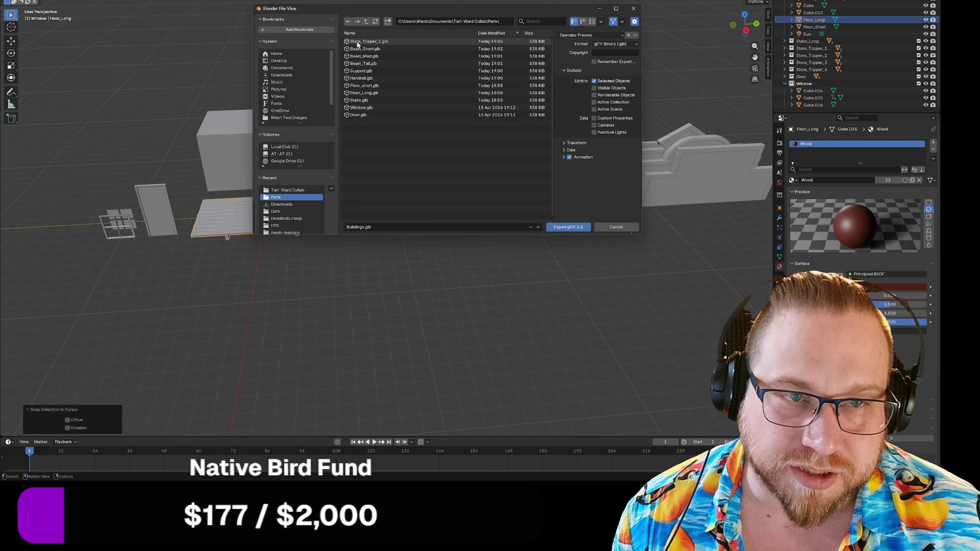
pyautogui.click(364, 93)
pyautogui.click(568, 226)
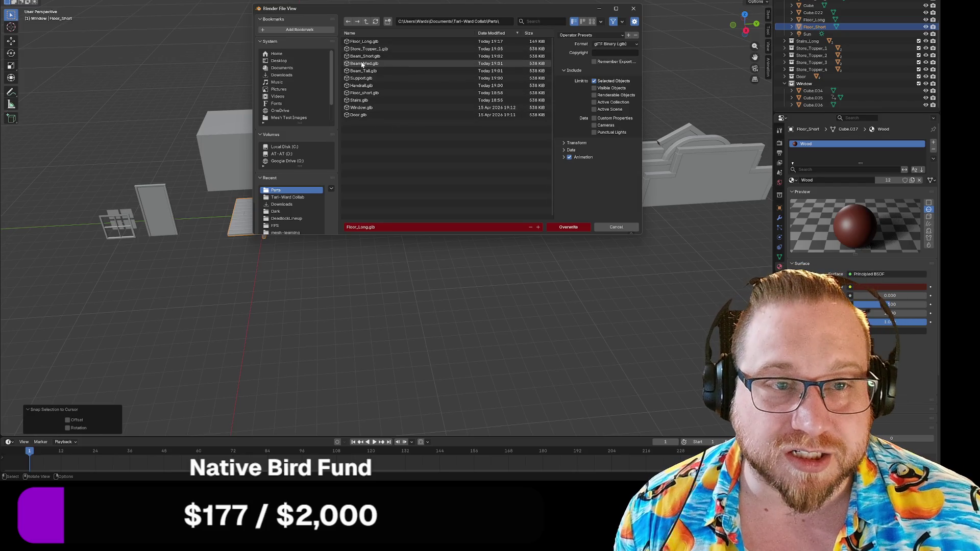
pyautogui.click(364, 93)
pyautogui.click(569, 229)
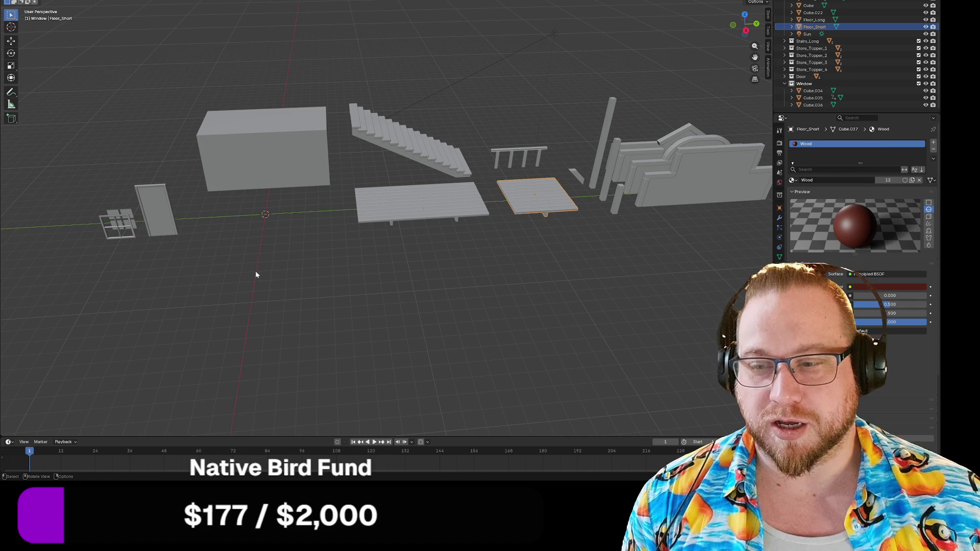
# Select the staircase and snap it onto the 3D cursor at the origin.
pyautogui.click(410, 152)
pyautogui.keyDown('shift'); pyautogui.click(428, 104); pyautogui.keyUp('shift')
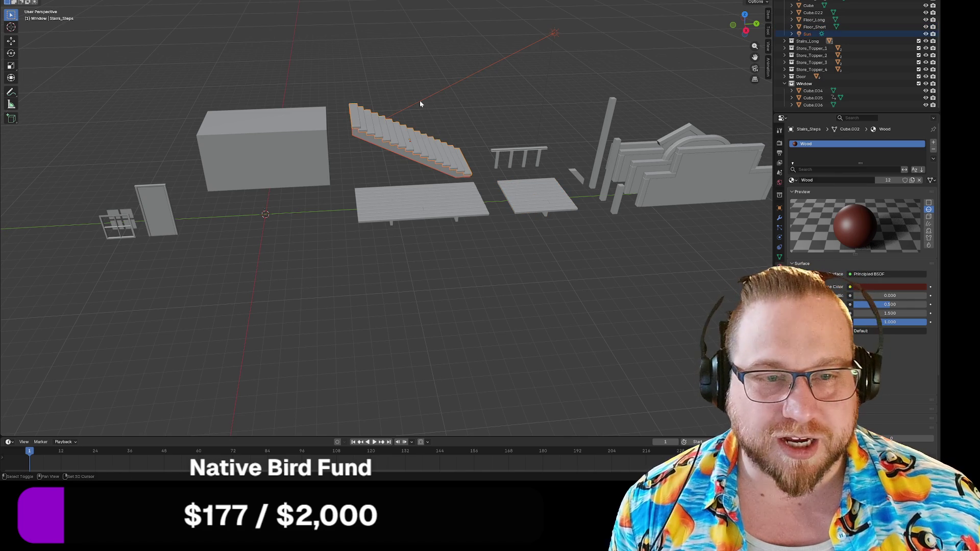
pyautogui.hotkey('shift', 's')
pyautogui.click(418, 59)
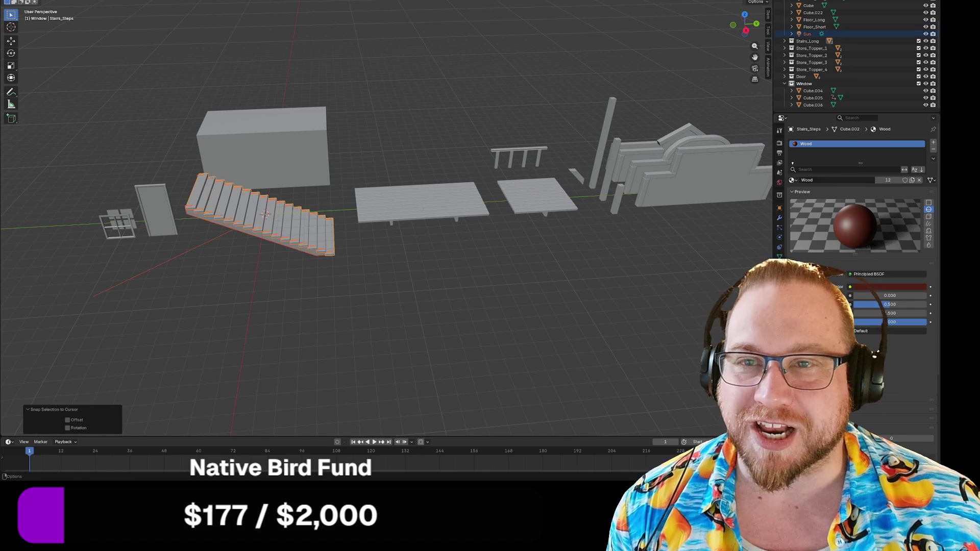
# Export the staircase as glTF 2.0, overwriting Stairs.glb.
pyautogui.click(17, 1)
pyautogui.moveTo(30, 90)
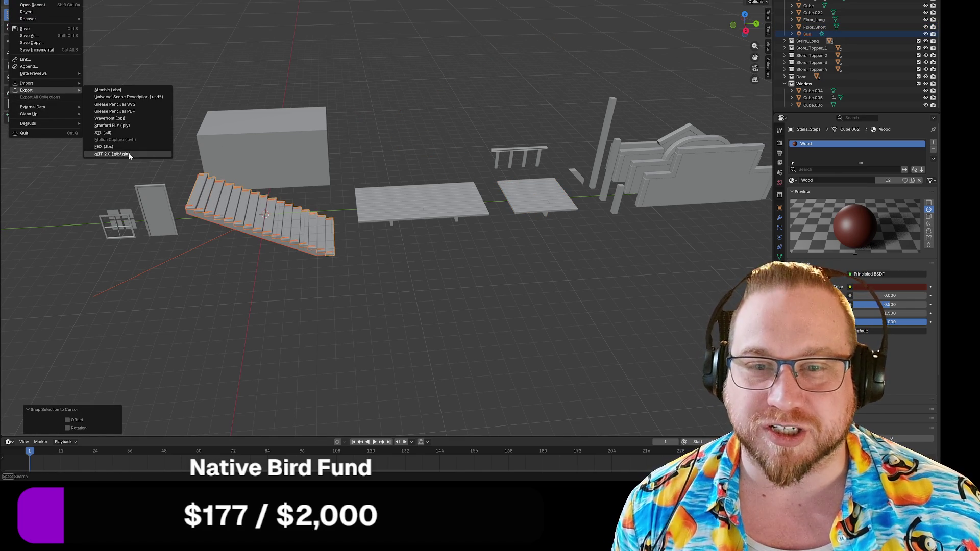
pyautogui.click(127, 154)
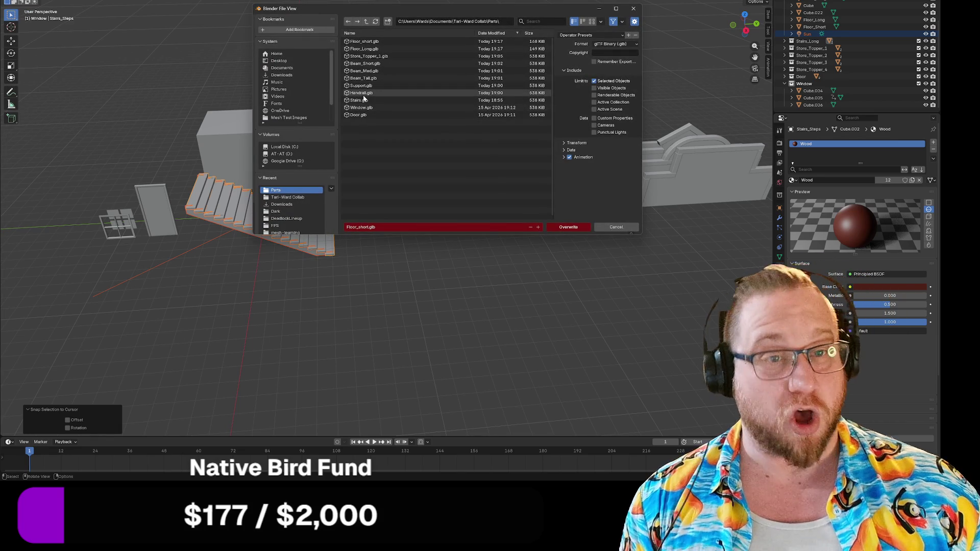
pyautogui.click(359, 100)
pyautogui.click(571, 228)
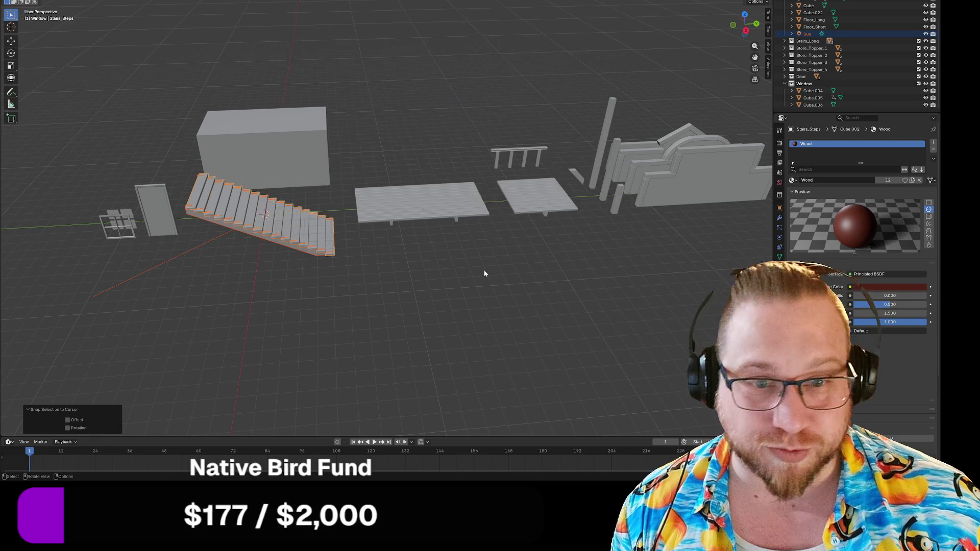
# Restore the staircase, then snap the handrail to the origin and overwrite Handrail.glb.
pyautogui.hotkey('ctrl', 'z')
pyautogui.click(519, 153)
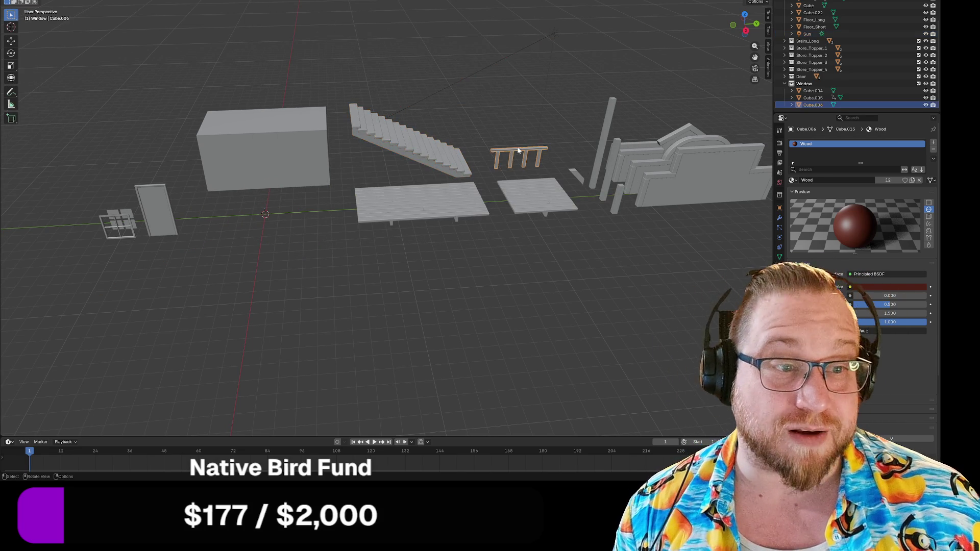
pyautogui.hotkey('shift', 's')
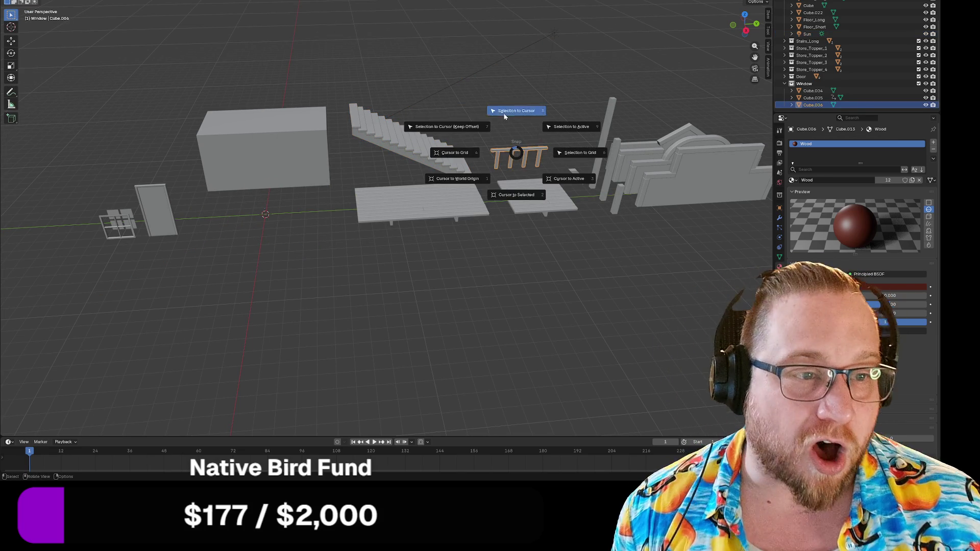
pyautogui.click(516, 117)
pyautogui.click(15, 1)
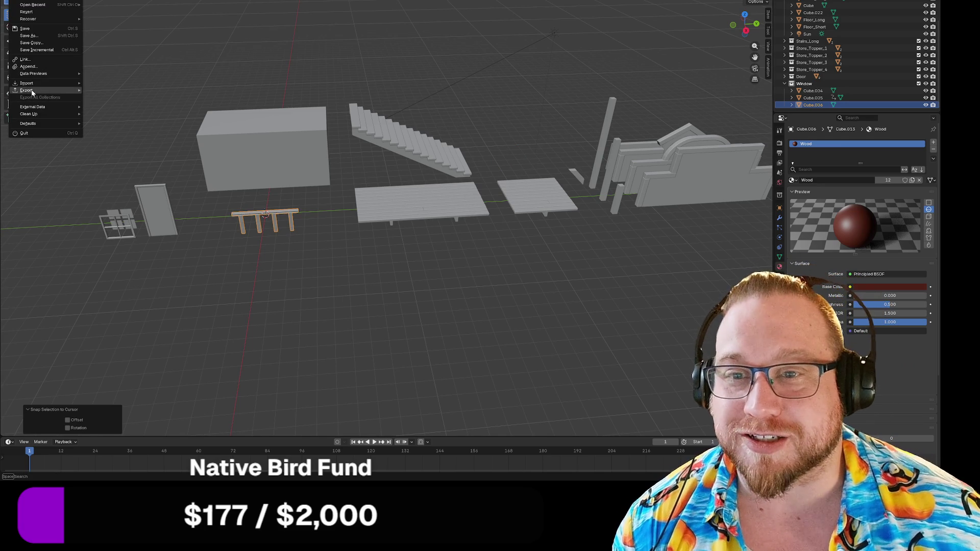
pyautogui.moveTo(30, 91)
pyautogui.click(113, 153)
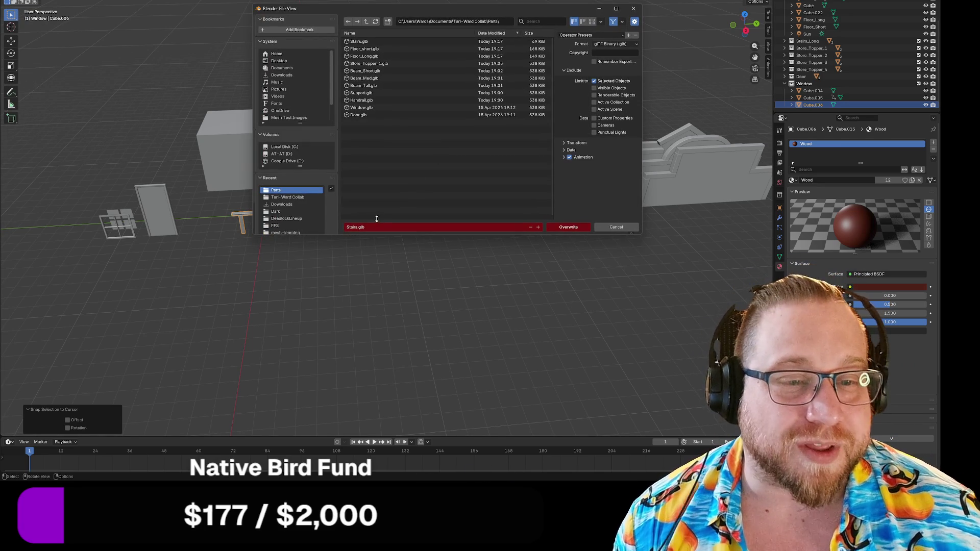
pyautogui.click(368, 101)
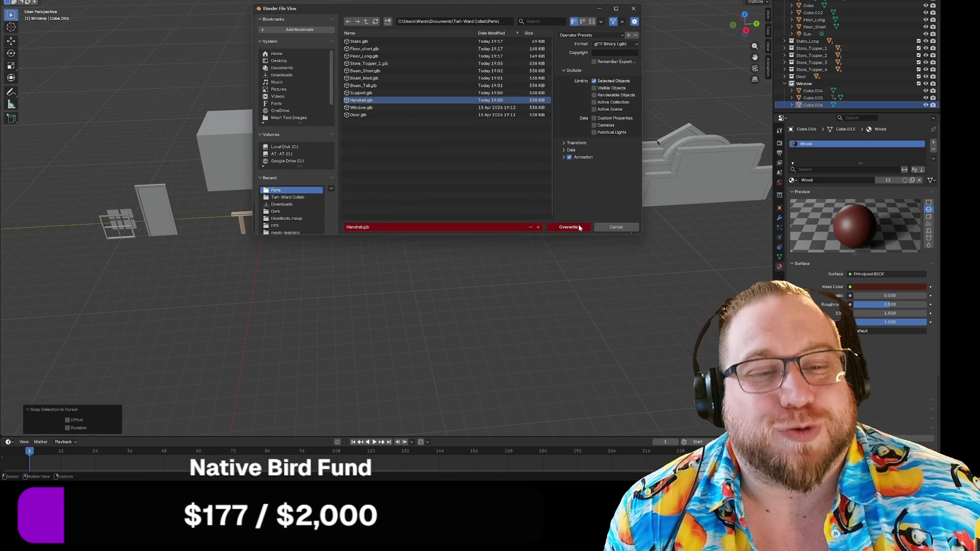
pyautogui.click(579, 228)
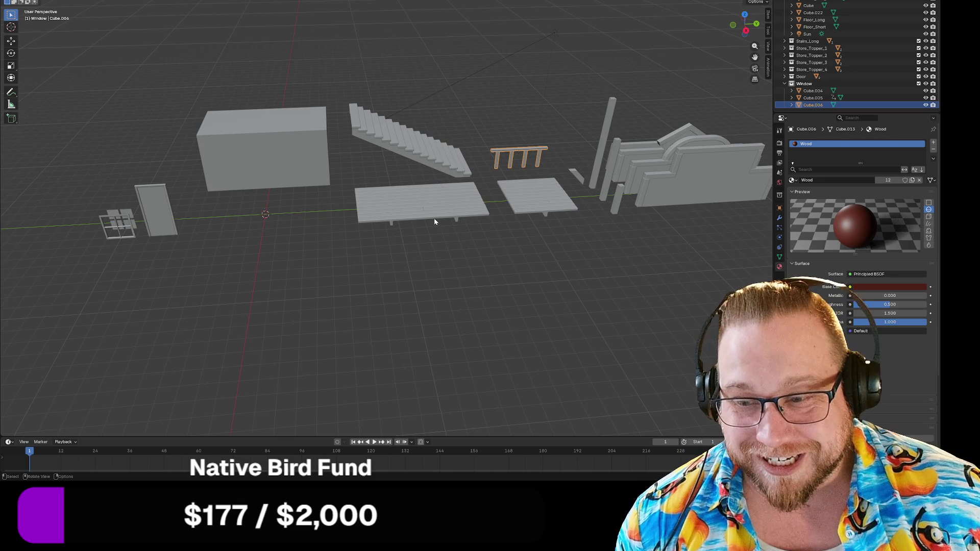
# Snap the small support to the origin, export it as Support.glb, then undo the move.
pyautogui.click(575, 176)
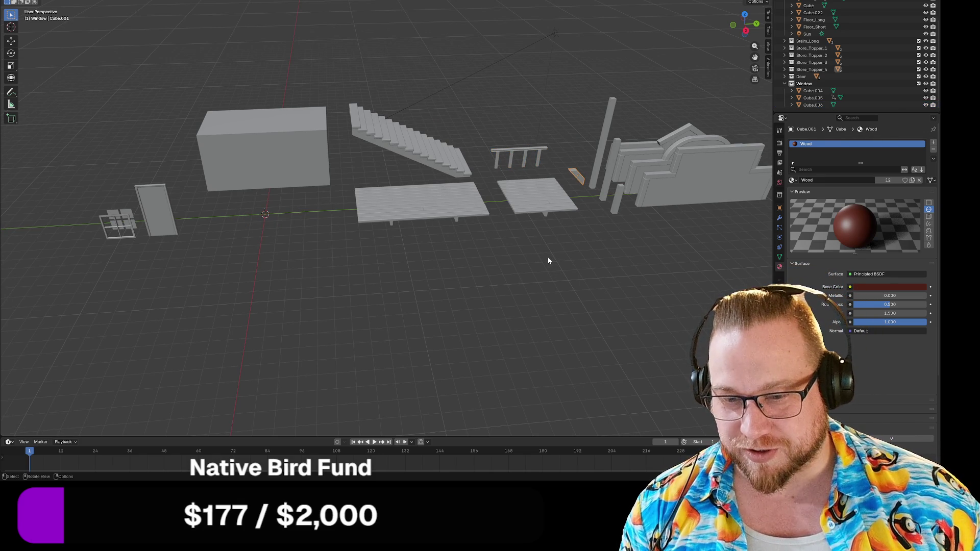
pyautogui.hotkey('shift', 's')
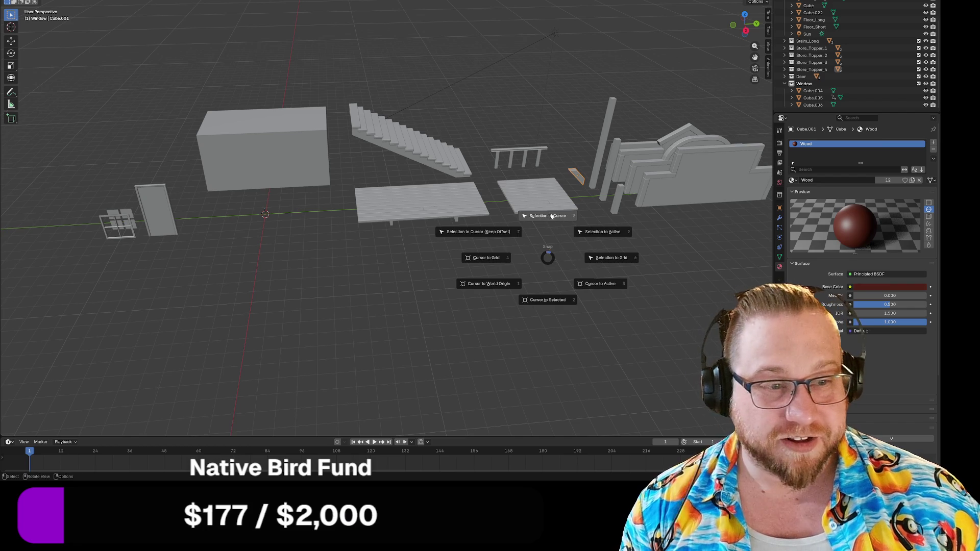
pyautogui.click(547, 215)
pyautogui.click(27, 2)
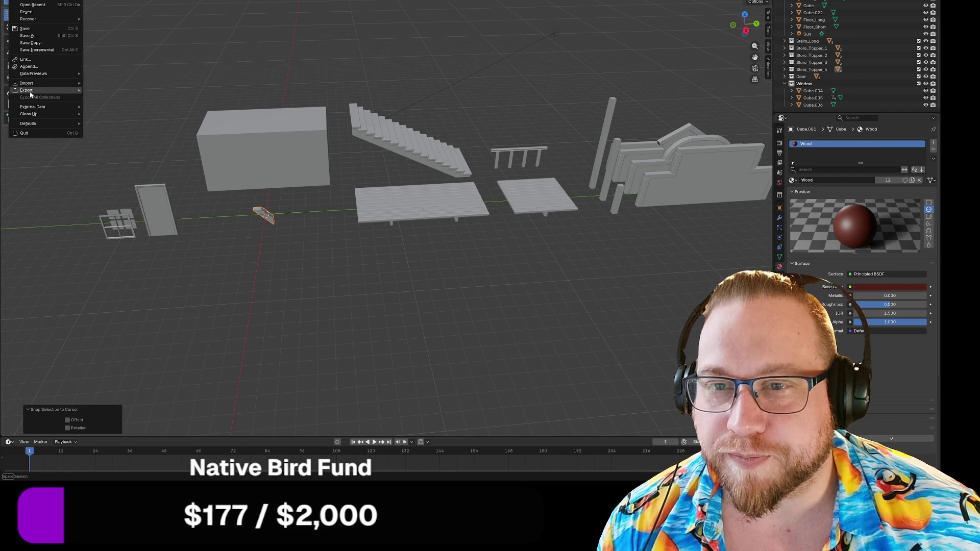
pyautogui.moveTo(31, 92)
pyautogui.click(116, 157)
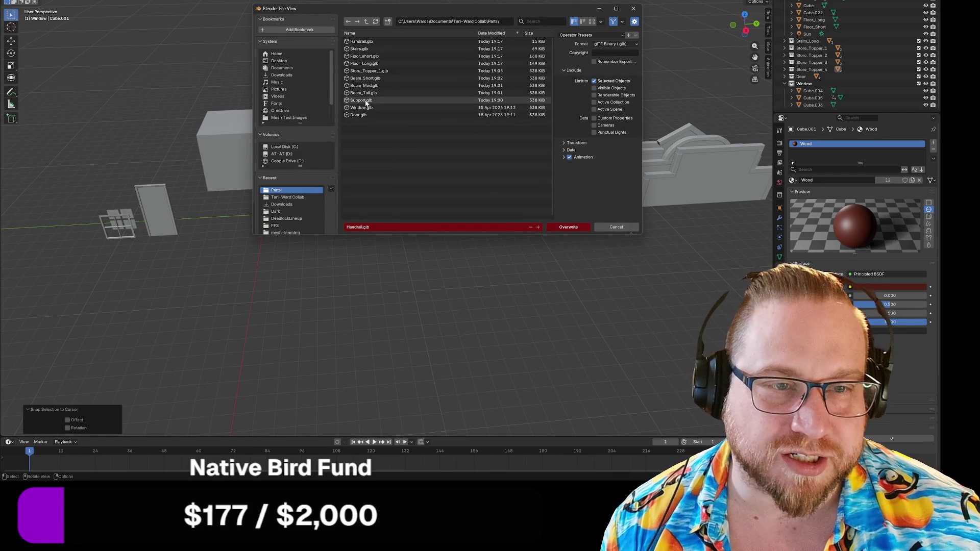
pyautogui.click(568, 226)
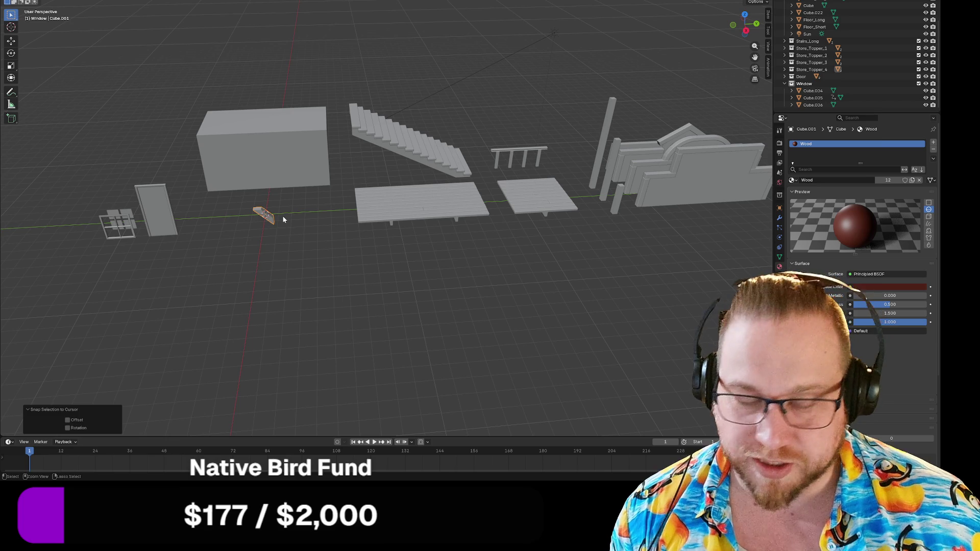
pyautogui.hotkey('ctrl', 'z')
# Snap the tall beam to the origin, overwrite Beam_Tall.glb, then restore its position.
pyautogui.click(598, 144)
pyautogui.hotkey('shift', 's')
pyautogui.click(598, 100)
pyautogui.press('F4')
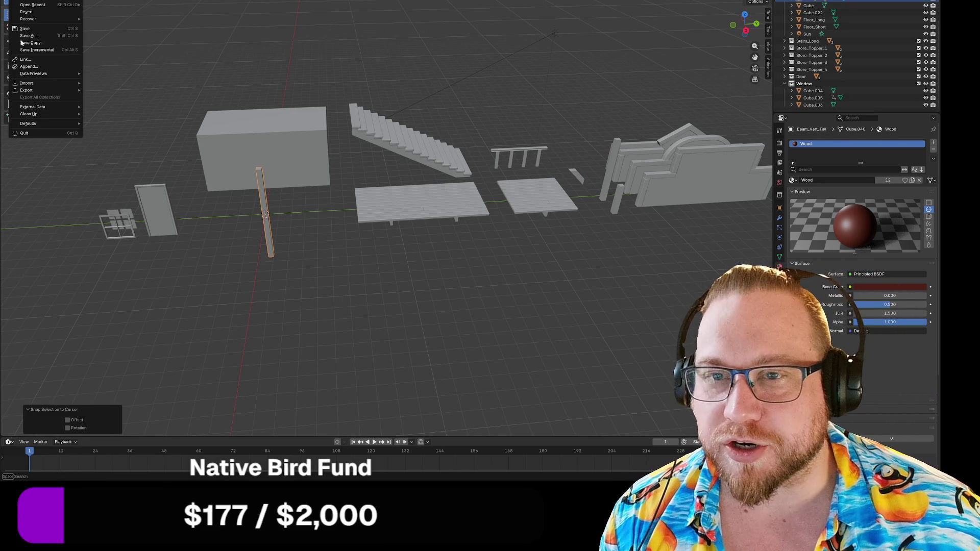
pyautogui.moveTo(42, 92)
pyautogui.click(122, 154)
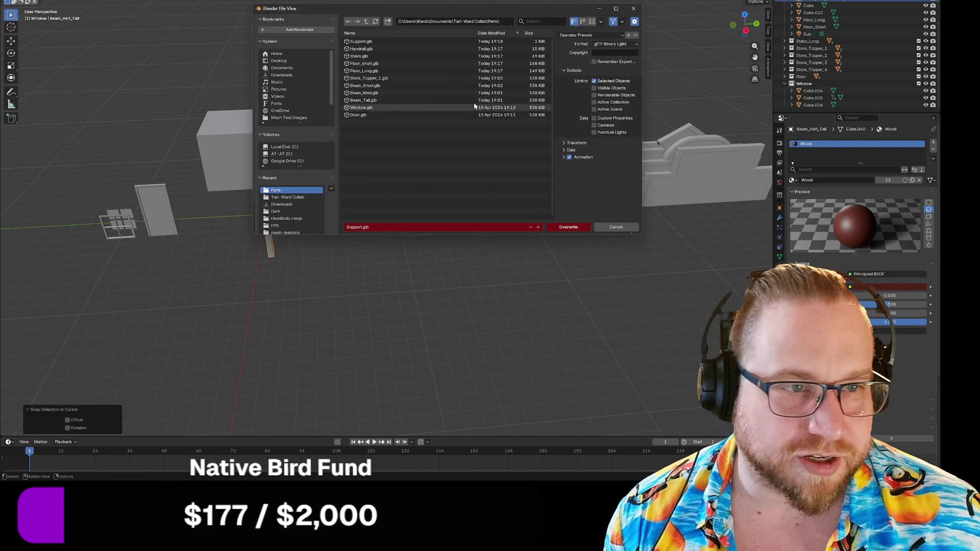
pyautogui.click(375, 101)
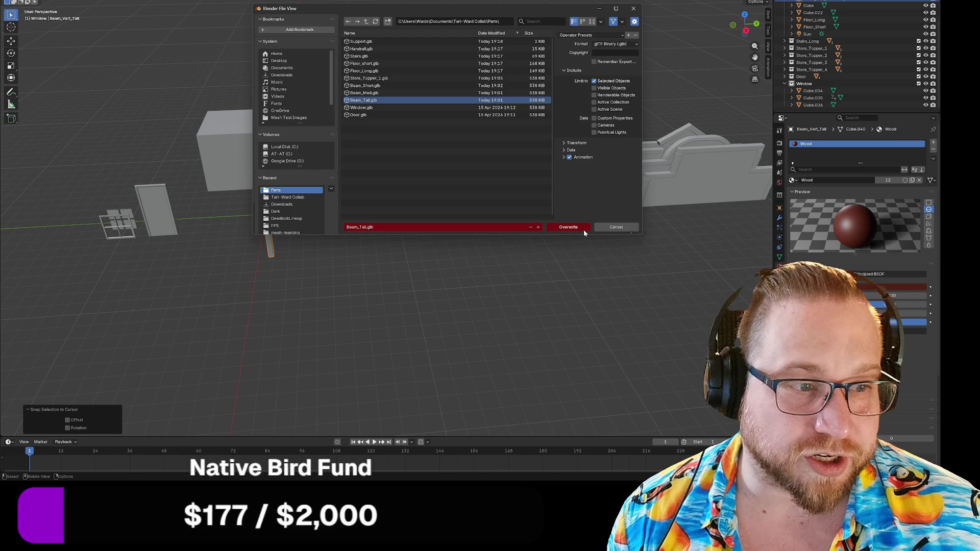
pyautogui.click(582, 226)
pyautogui.hotkey('ctrl', 'z')
pyautogui.click(613, 182)
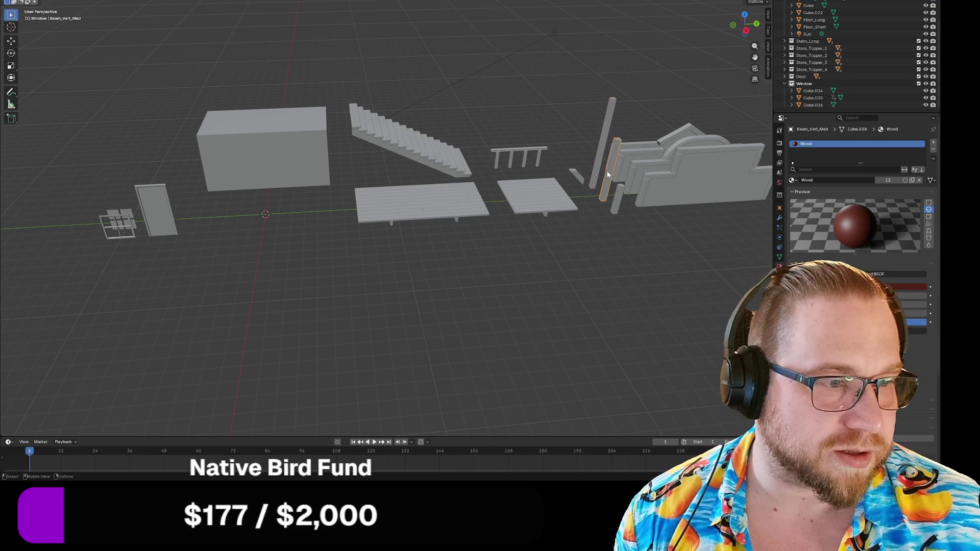
# Export the medium beam as glTF, overwriting Beam_Med.glb.
pyautogui.press('F4')
pyautogui.moveTo(30, 82)
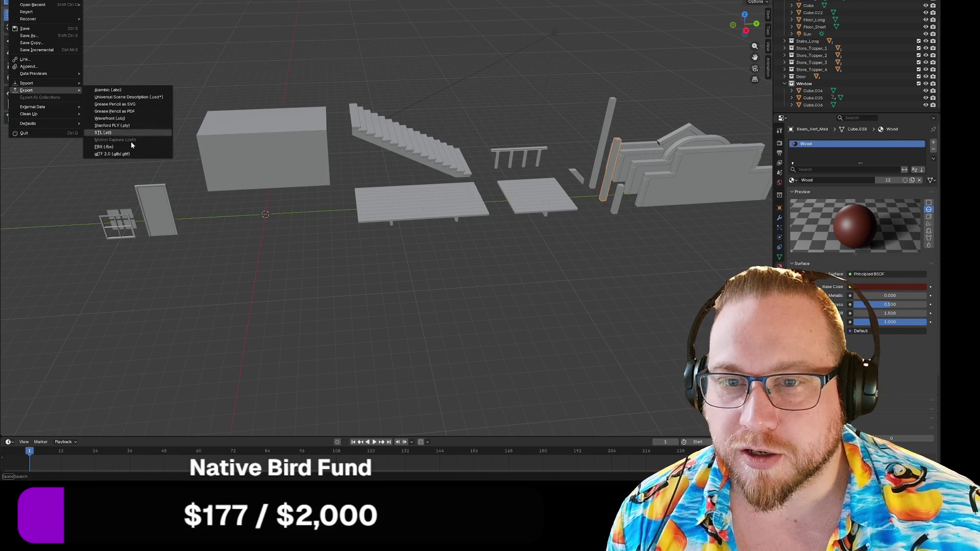
pyautogui.click(117, 154)
pyautogui.click(383, 100)
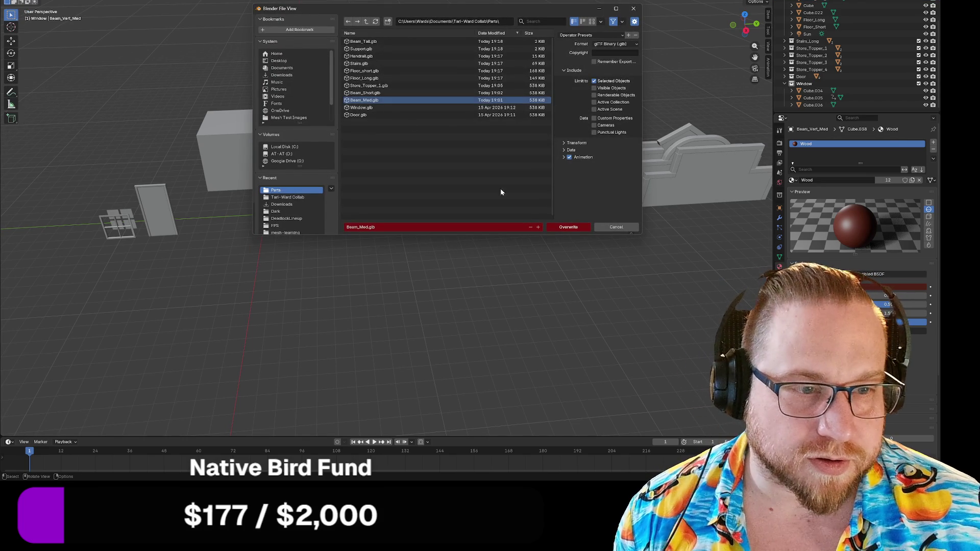
pyautogui.click(572, 229)
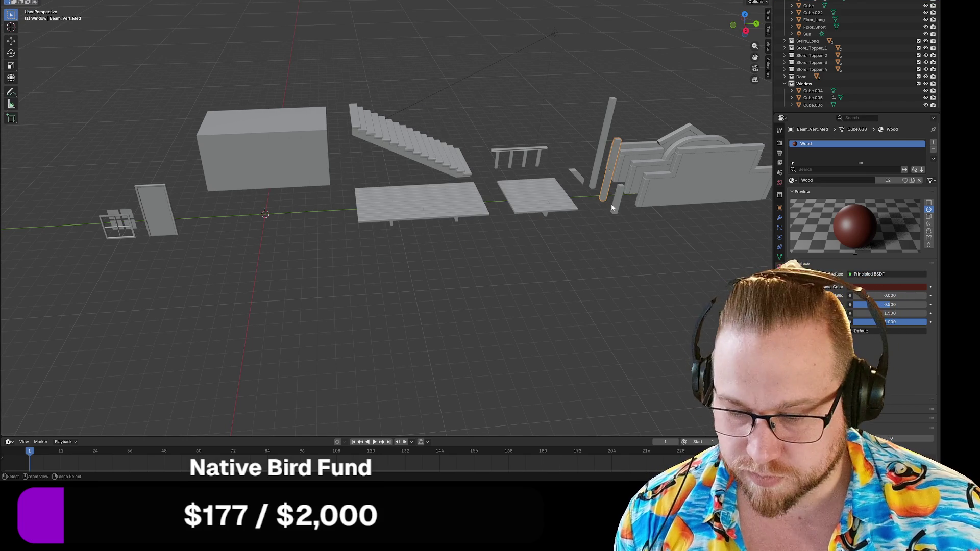
# Snap the medium beam to the 3D cursor, re-export over its file, then undo the move.
pyautogui.hotkey('shift', 's')
pyautogui.click(613, 184)
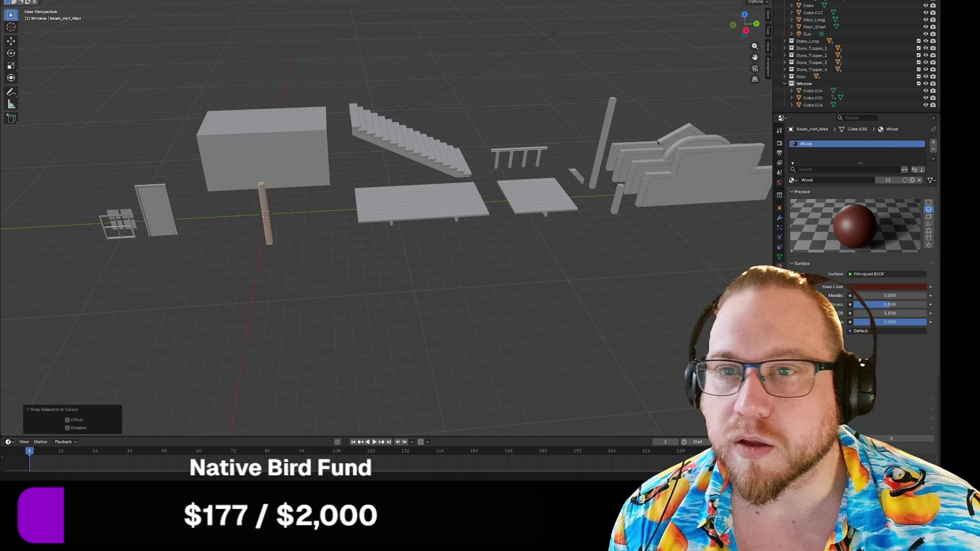
pyautogui.press('F4')
pyautogui.moveTo(51, 98)
pyautogui.click(113, 155)
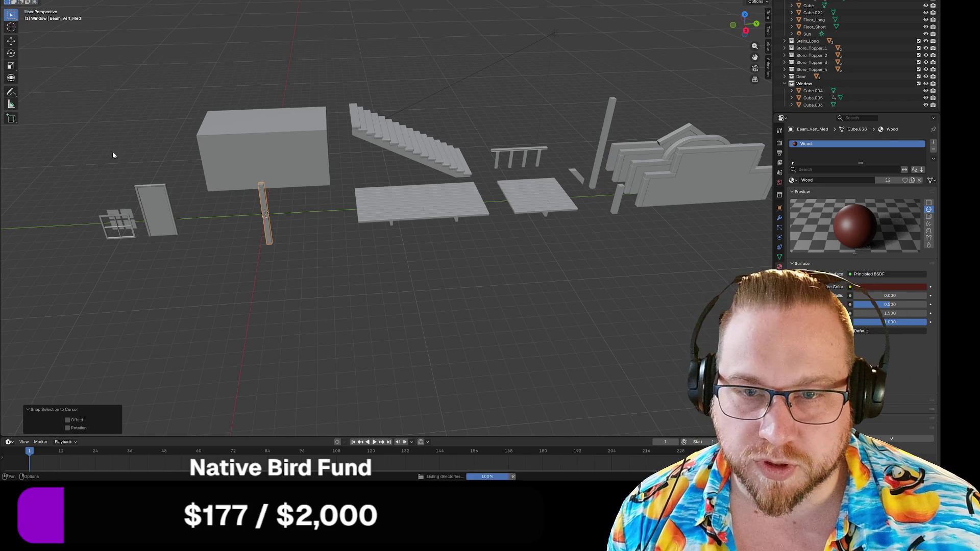
pyautogui.click(567, 230)
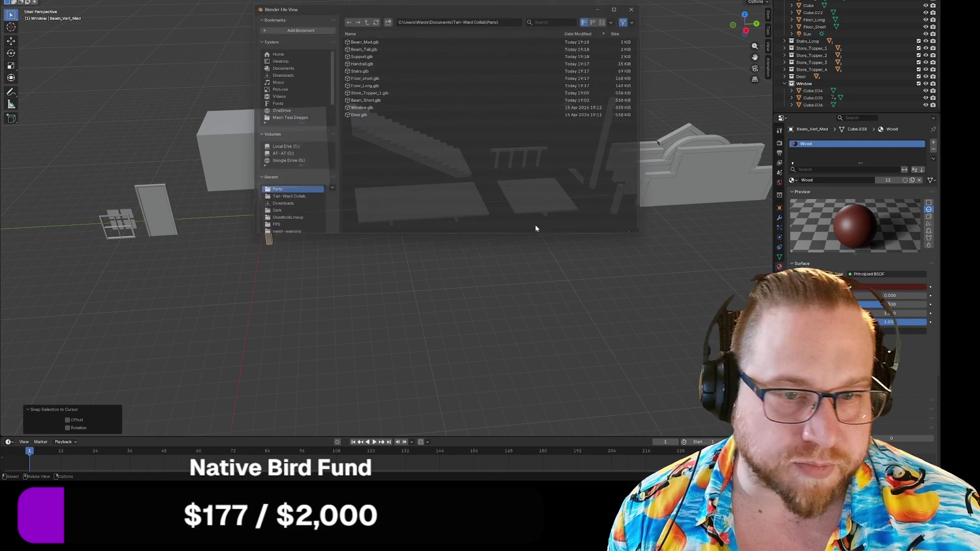
pyautogui.hotkey('ctrl', 'z')
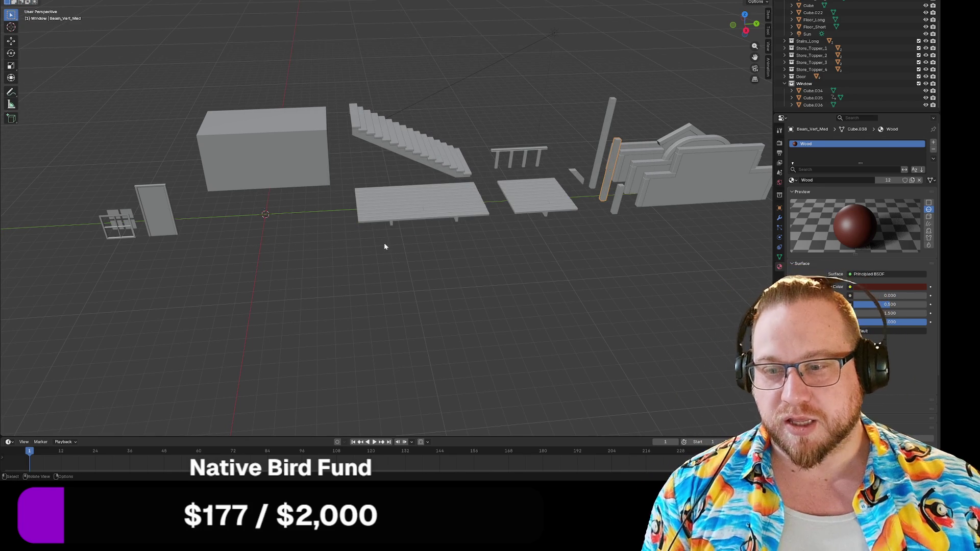
# Snap the short beam to the origin and overwrite Beam_Short.glb with it.
pyautogui.click(613, 210)
pyautogui.hotkey('shift', 'a')
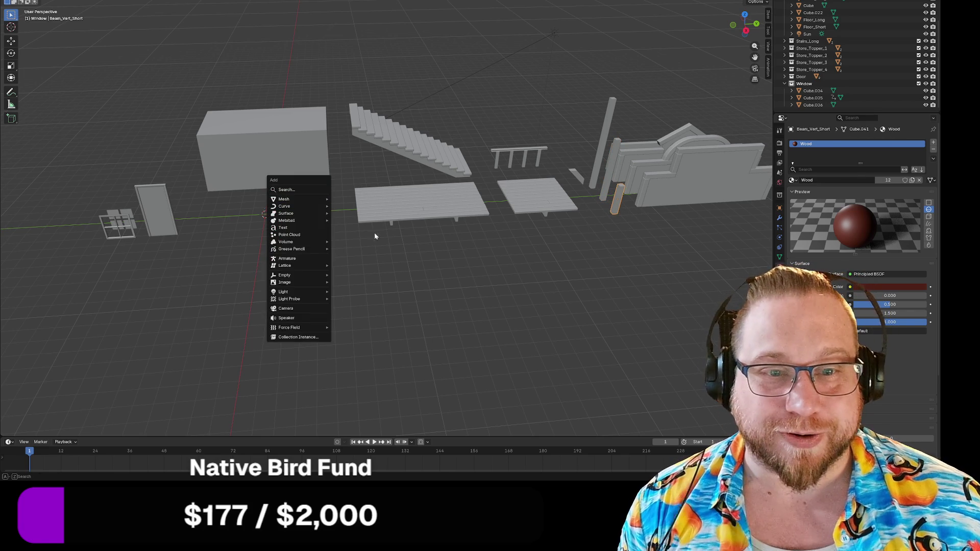
pyautogui.hotkey('shift', 's')
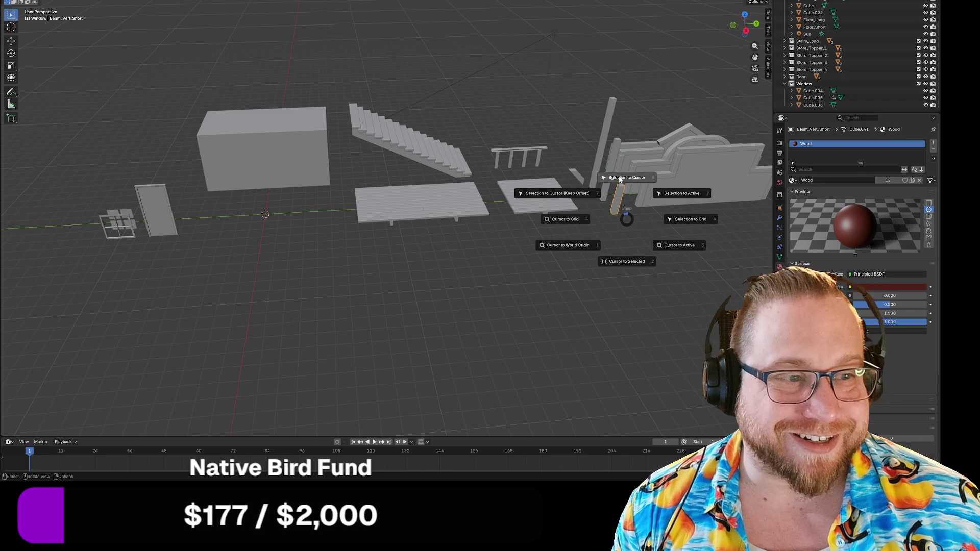
pyautogui.click(620, 178)
pyautogui.press('F4')
pyautogui.moveTo(31, 91)
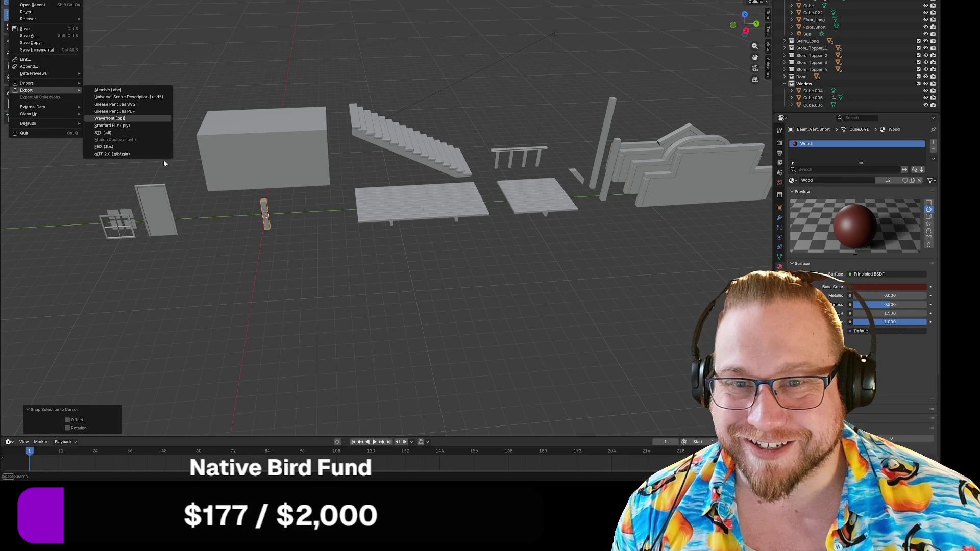
pyautogui.click(122, 154)
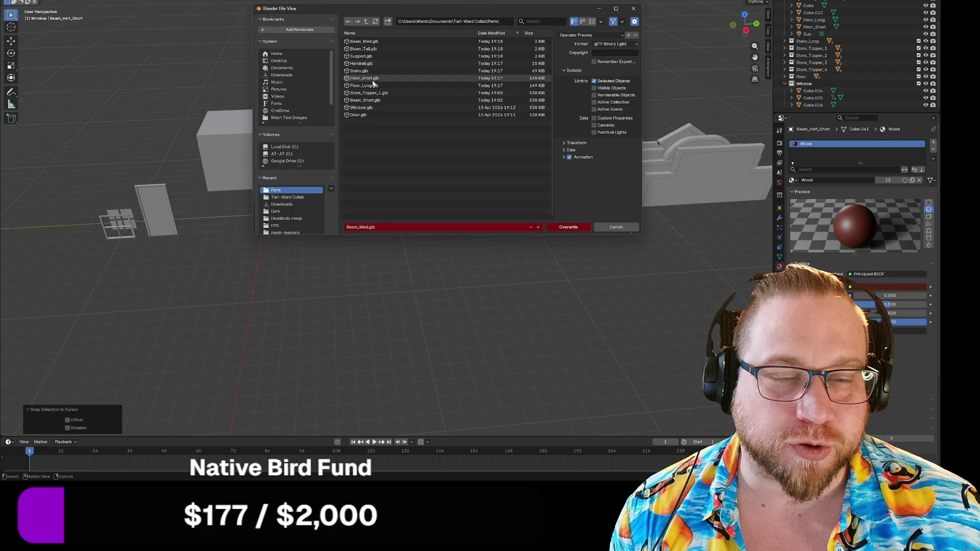
pyautogui.click(371, 101)
pyautogui.click(567, 226)
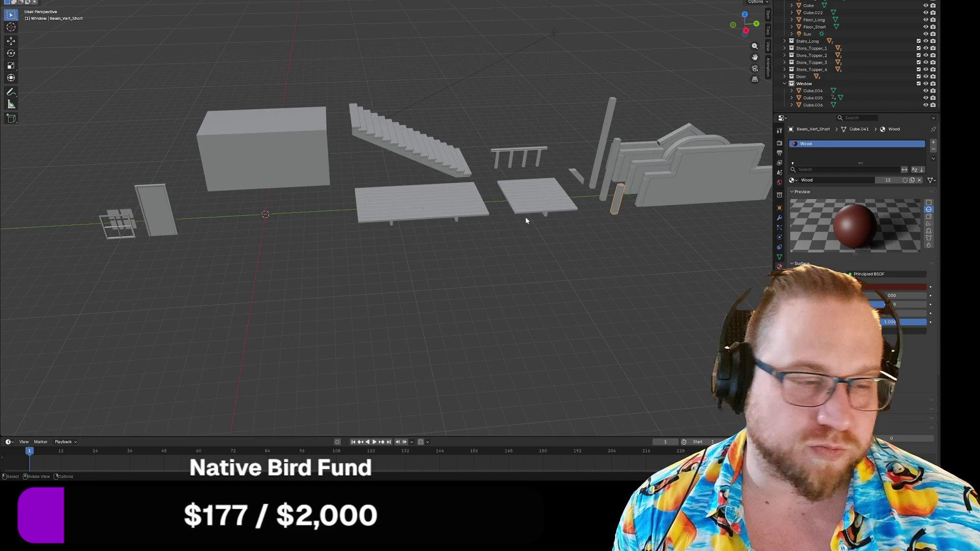
pyautogui.click(648, 188)
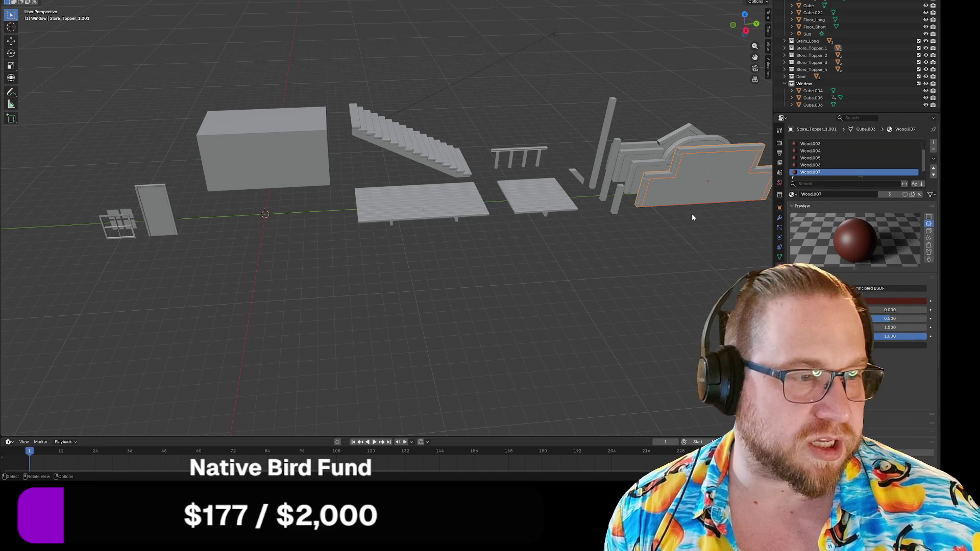
# Set the wall topper's origin to its geometry.
pyautogui.rightClick(692, 218)
pyautogui.moveTo(658, 262)
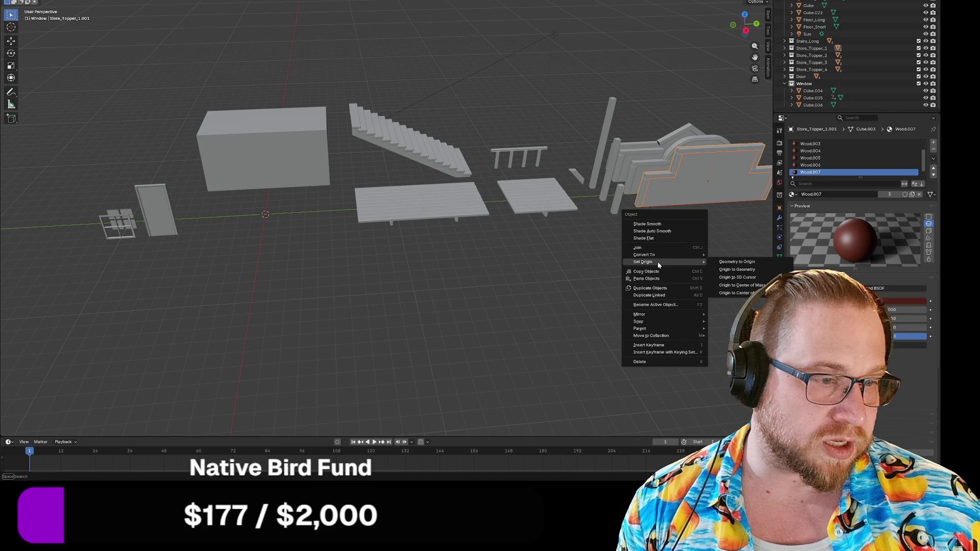
pyautogui.click(755, 270)
pyautogui.rightClick(686, 212)
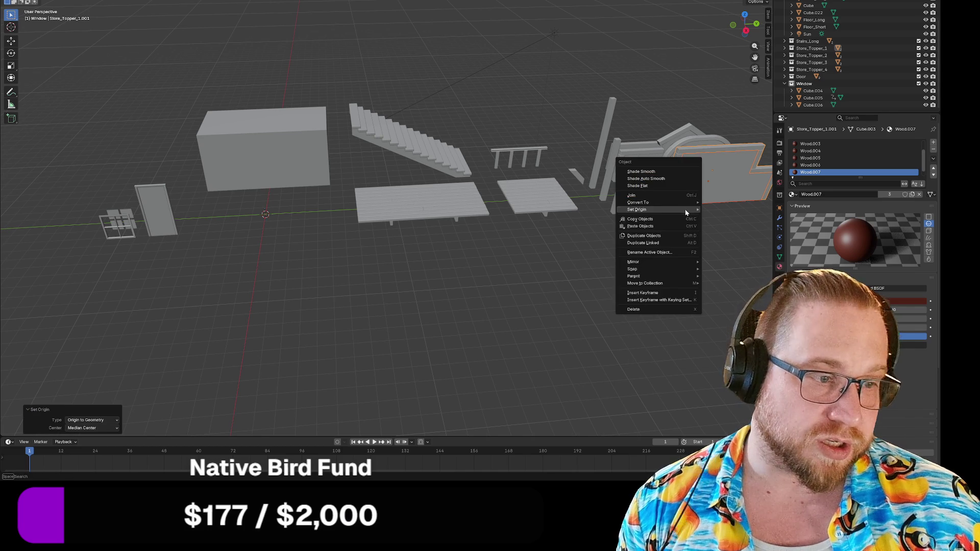
pyautogui.moveTo(686, 210)
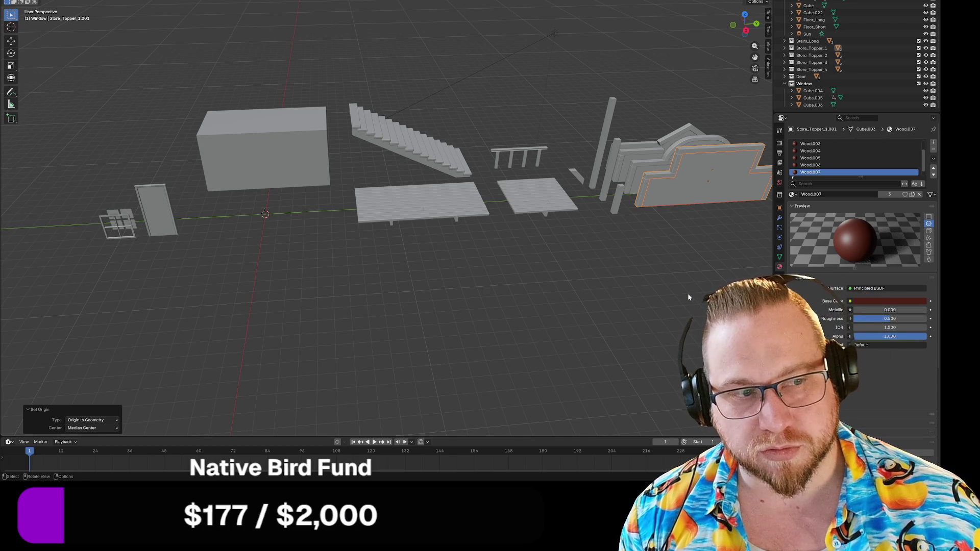
# Snap the topper onto the 3D cursor and raise it about 957 mm along Z.
pyautogui.hotkey('shift', 's')
pyautogui.click(684, 250)
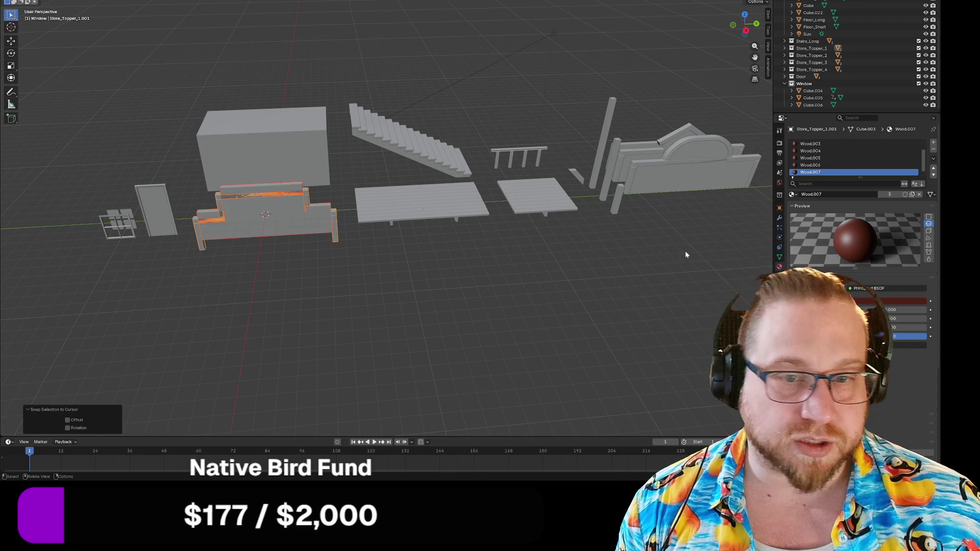
pyautogui.scroll(4, 250, 290)
pyautogui.scroll(4, 406, 261)
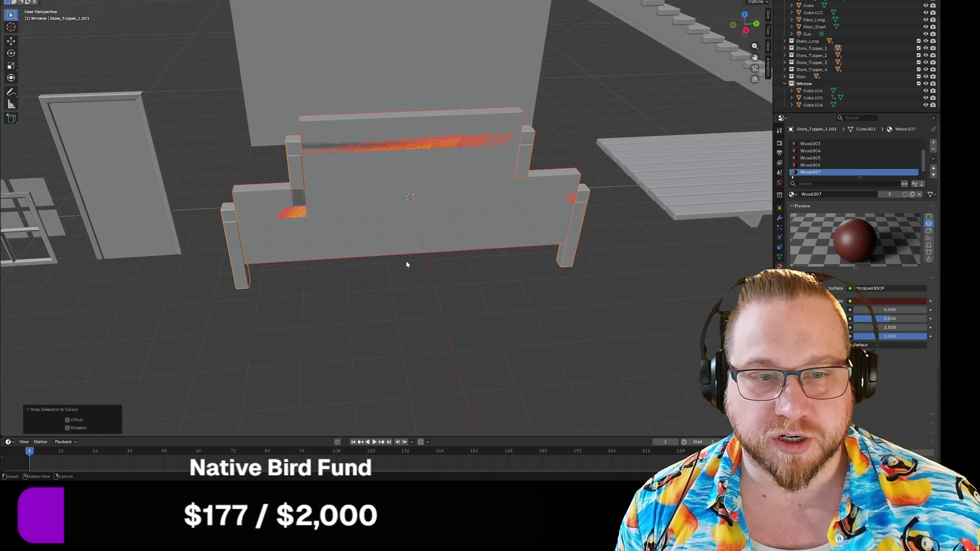
pyautogui.scroll(5, 408, 261)
pyautogui.press('g')
pyautogui.press('z')
pyautogui.click(247, 251)
pyautogui.moveTo(246, 251)
pyautogui.mouseDown()
pyautogui.moveTo(348, 334)
pyautogui.moveTo(361, 324)
pyautogui.moveTo(332, 319)
pyautogui.moveTo(338, 335)
pyautogui.moveTo(317, 296)
pyautogui.mouseUp()
# Export the topper over Store_Topper_1.glb, then undo its repositioning.
pyautogui.click(329, 243)
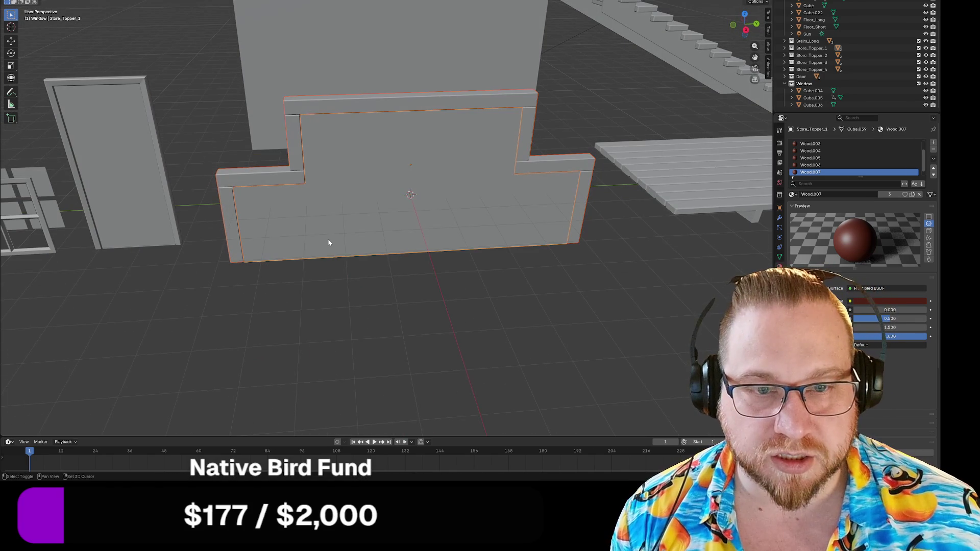
pyautogui.click(15, 1)
pyautogui.moveTo(51, 90)
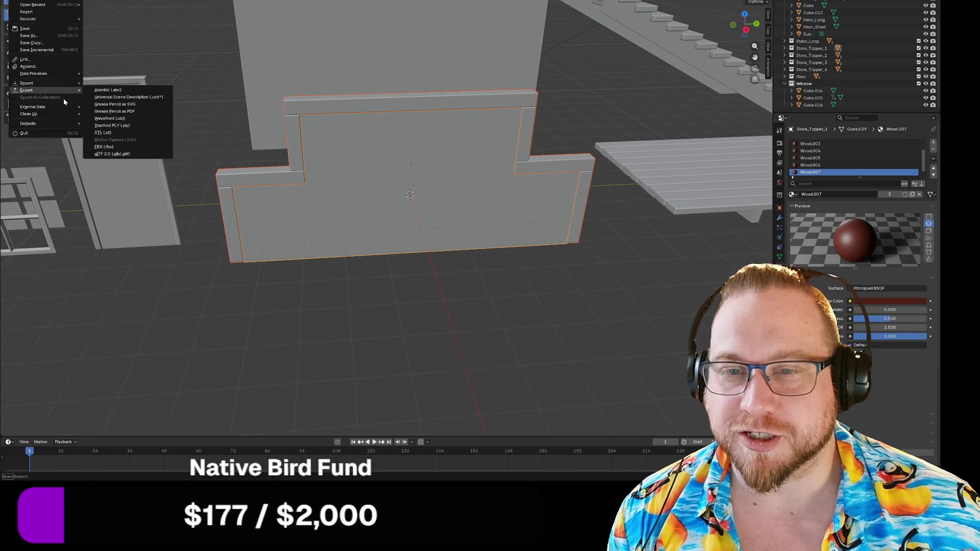
pyautogui.click(112, 154)
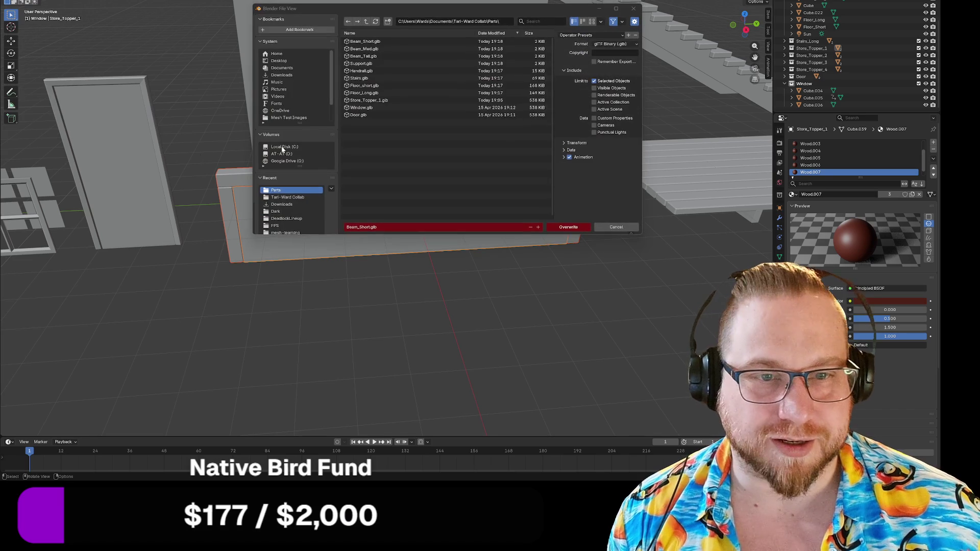
pyautogui.click(386, 101)
pyautogui.click(568, 227)
pyautogui.scroll(-5, 465, 276)
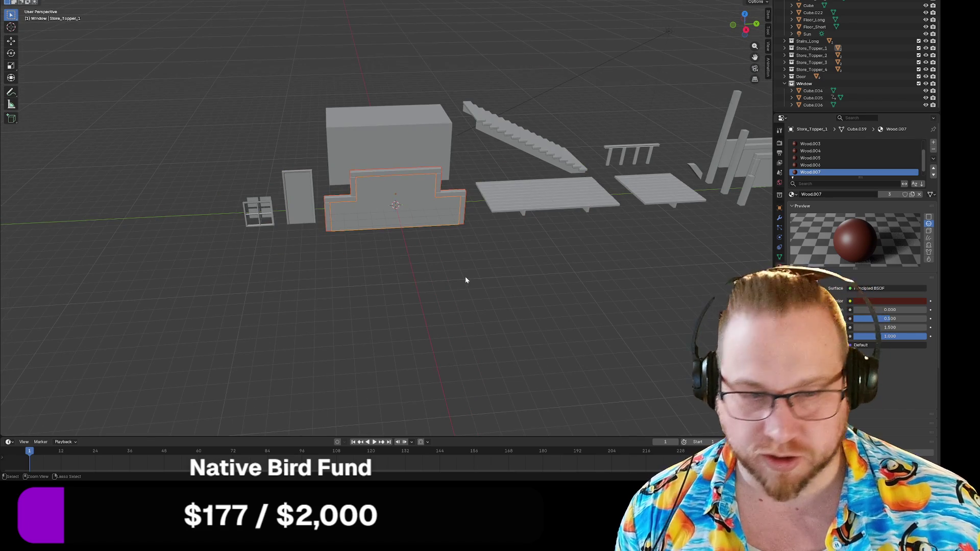
pyautogui.hotkey('ctrl', 'z')
pyautogui.hotkey('ctrl', 'z')
pyautogui.hotkey('ctrl', 'z')
pyautogui.moveTo(546, 285); pyautogui.dragTo(572, 290)
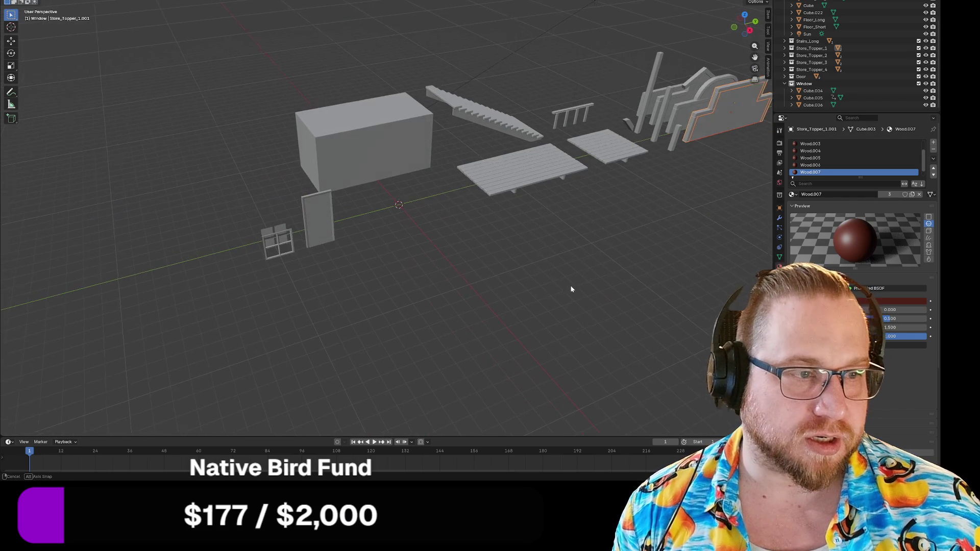
# Back out of saving the scene and quit Blender with Don't Save.
pyautogui.moveTo(653, 249)
pyautogui.mouseDown()
pyautogui.moveTo(661, 236)
pyautogui.moveTo(628, 239)
pyautogui.mouseUp()
pyautogui.press('F4')
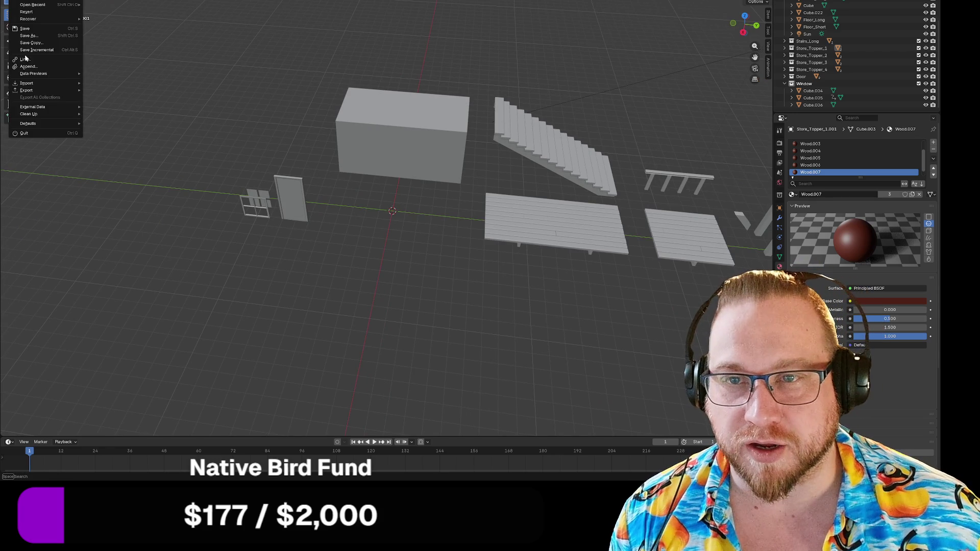
pyautogui.click(28, 36)
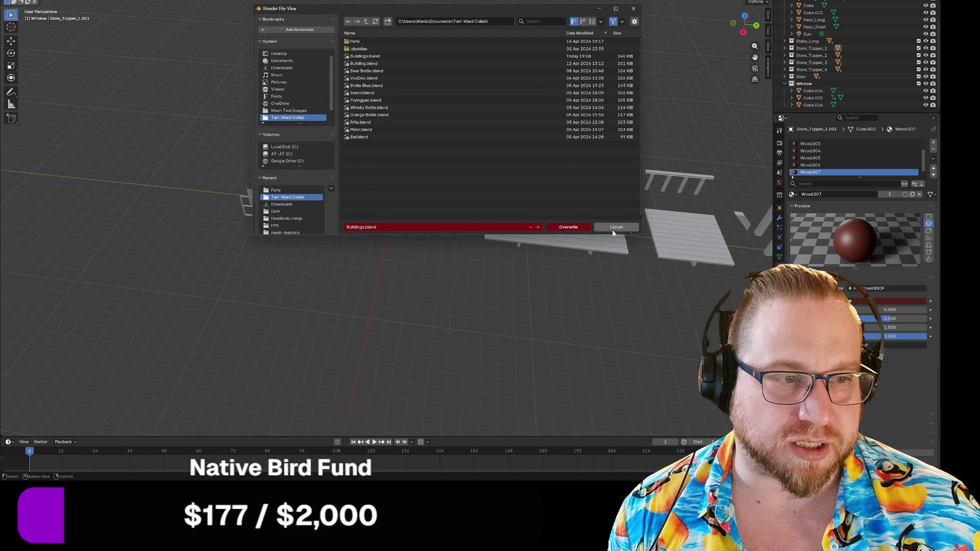
pyautogui.click(598, 232)
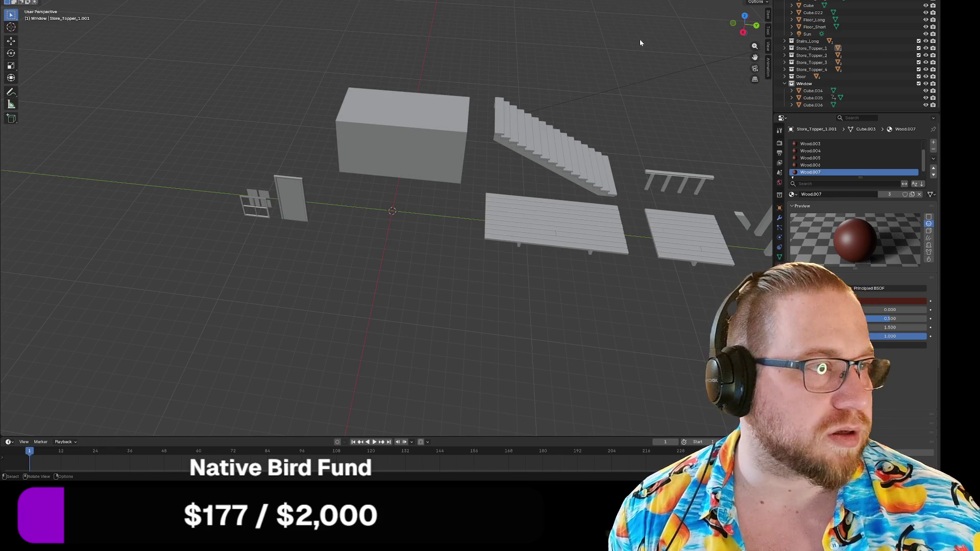
pyautogui.hotkey('ctrl', 'q')
pyautogui.click(486, 238)
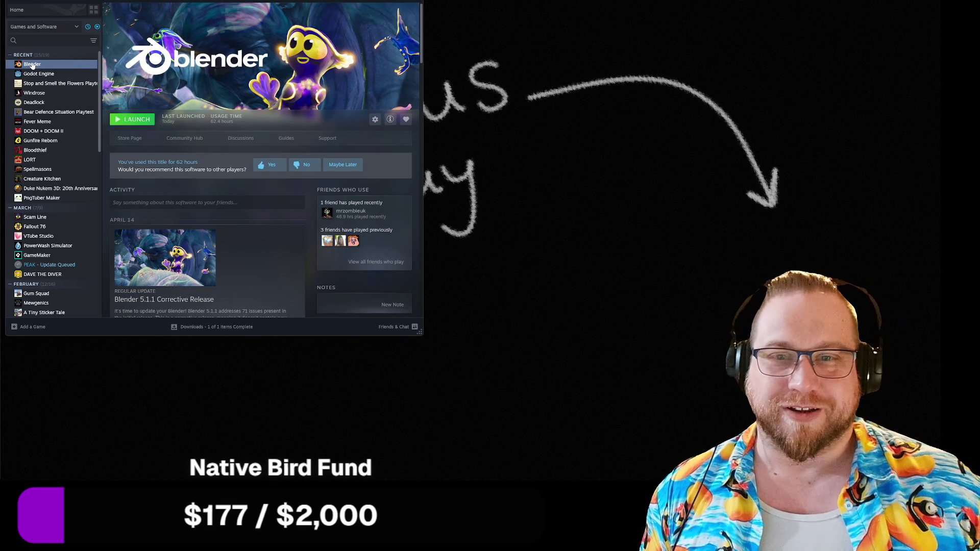
# Select Godot Engine in the Steam library and launch it.
pyautogui.click(38, 74)
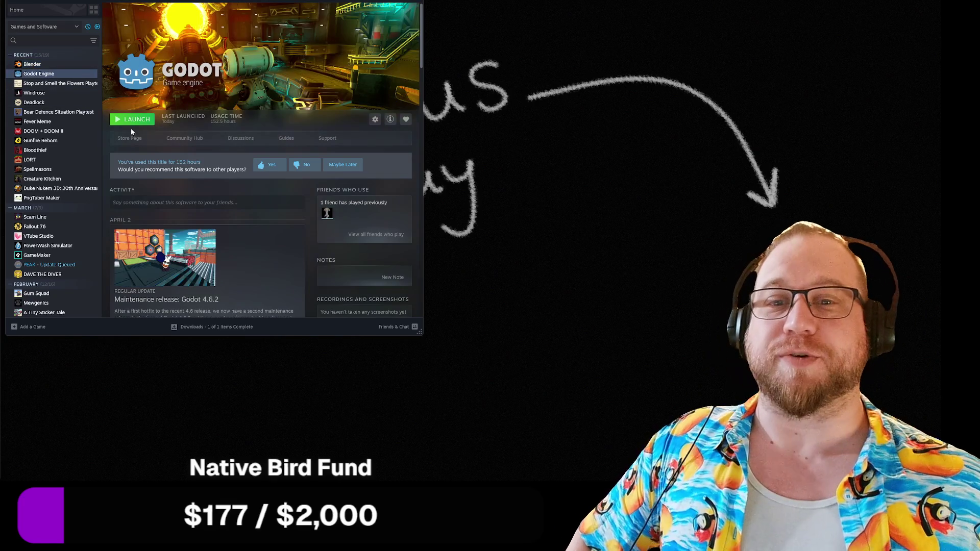
pyautogui.click(137, 120)
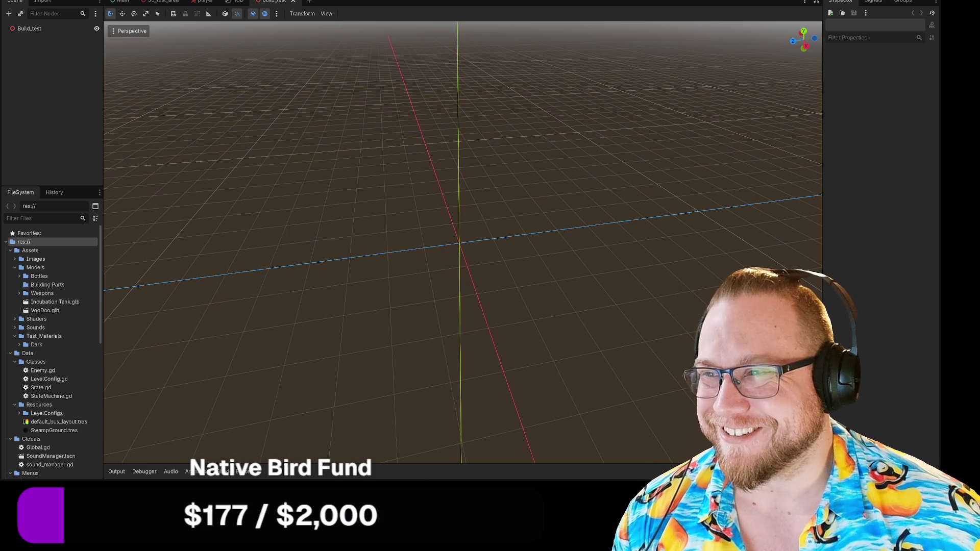
# Switch to the File Explorer window showing the Parts folder.
pyautogui.hotkey('alt', 'Tab')
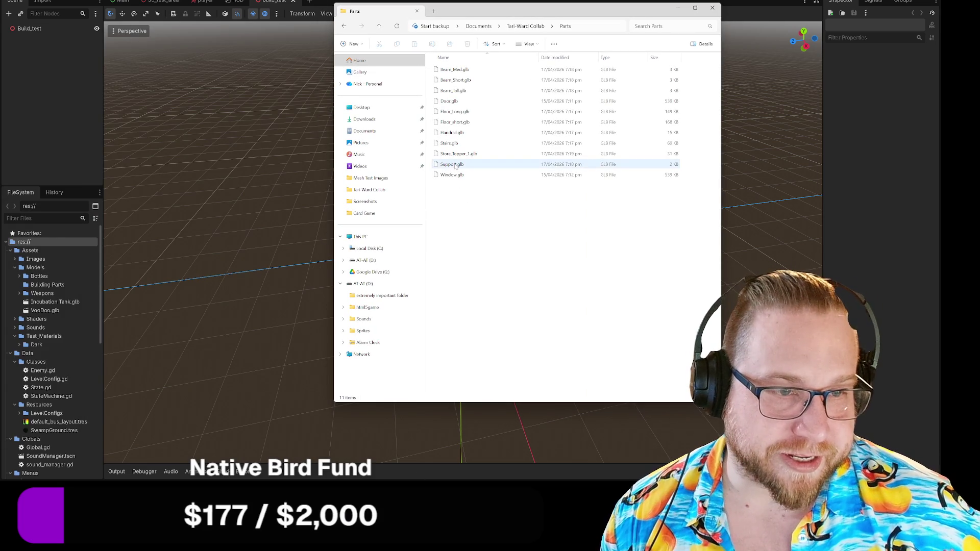
# Select the part files except Door.glb and drag them into Godot's Building Parts folder.
pyautogui.click(455, 165)
pyautogui.hotkey('shift', 'Home')
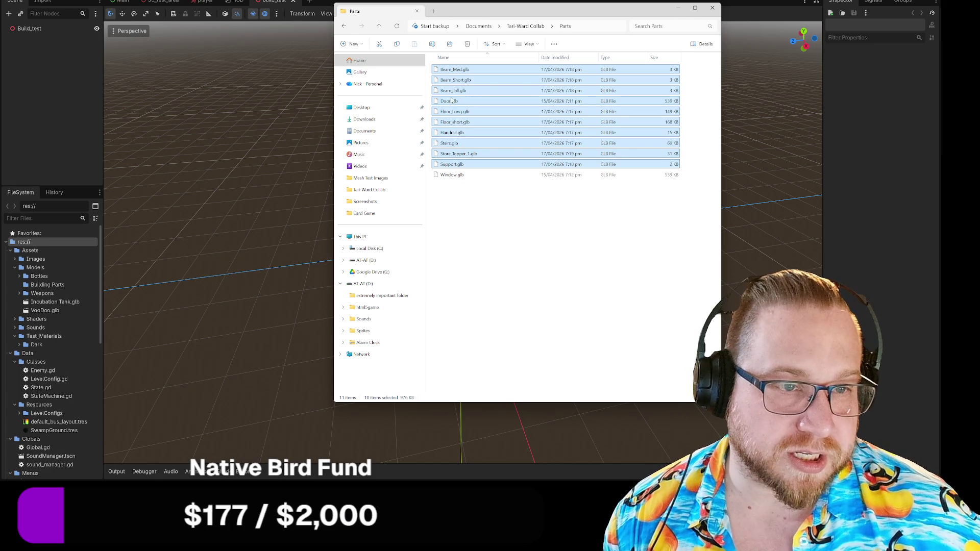
pyautogui.keyDown('ctrl'); pyautogui.click(451, 101); pyautogui.keyUp('ctrl')
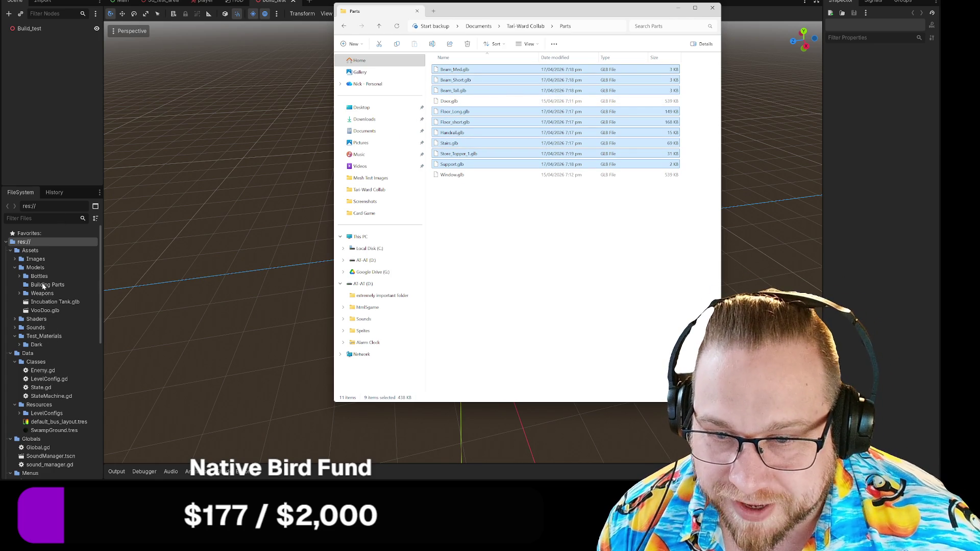
pyautogui.moveTo(43, 285)
pyautogui.mouseDown()
pyautogui.moveTo(137, 281)
pyautogui.moveTo(441, 223)
pyautogui.moveTo(496, 297)
pyautogui.mouseUp()
pyautogui.scroll(-5, 520, 296)
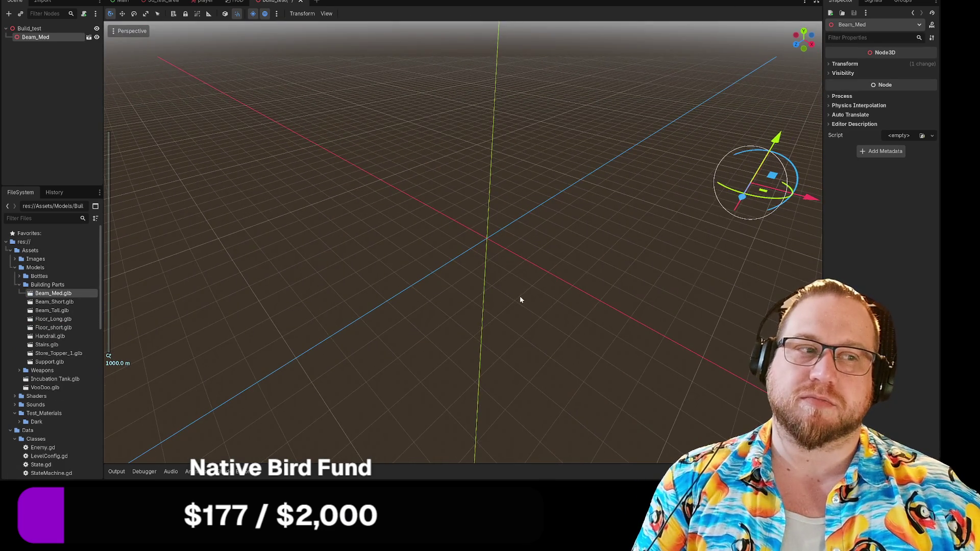
# Delete the Beam_Med instance, drop Beam_Med.glb into the scene again, then undo it.
pyautogui.press('f')
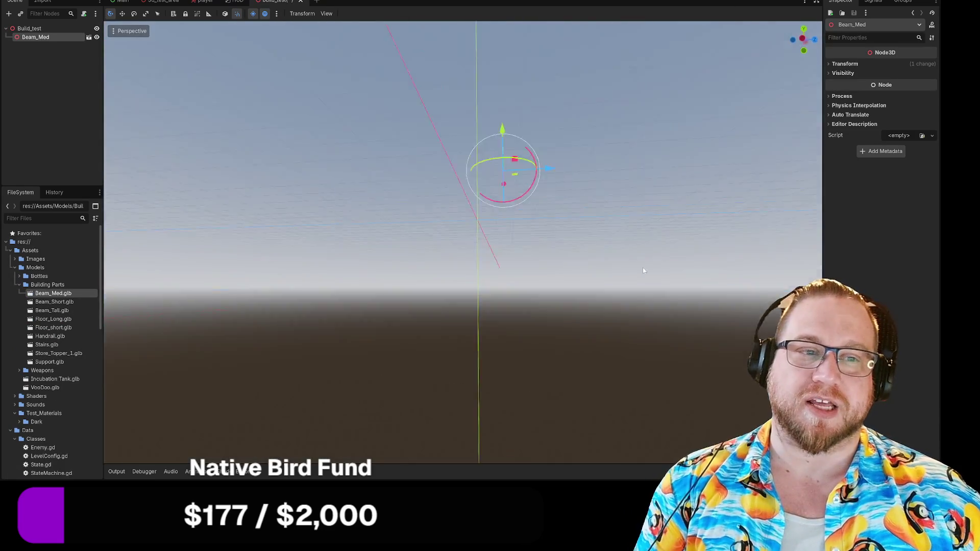
pyautogui.moveTo(643, 268)
pyautogui.mouseDown()
pyautogui.moveTo(626, 293)
pyautogui.moveTo(613, 267)
pyautogui.moveTo(538, 278)
pyautogui.moveTo(282, 281)
pyautogui.mouseUp()
pyautogui.press('Delete')
pyautogui.moveTo(66, 295)
pyautogui.mouseDown()
pyautogui.moveTo(466, 250)
pyautogui.moveTo(467, 210)
pyautogui.moveTo(472, 227)
pyautogui.moveTo(452, 235)
pyautogui.mouseUp()
pyautogui.click(606, 283)
pyautogui.moveTo(598, 289)
pyautogui.mouseDown()
pyautogui.moveTo(445, 274)
pyautogui.moveTo(501, 308)
pyautogui.mouseUp()
pyautogui.hotkey('ctrl', 'z')
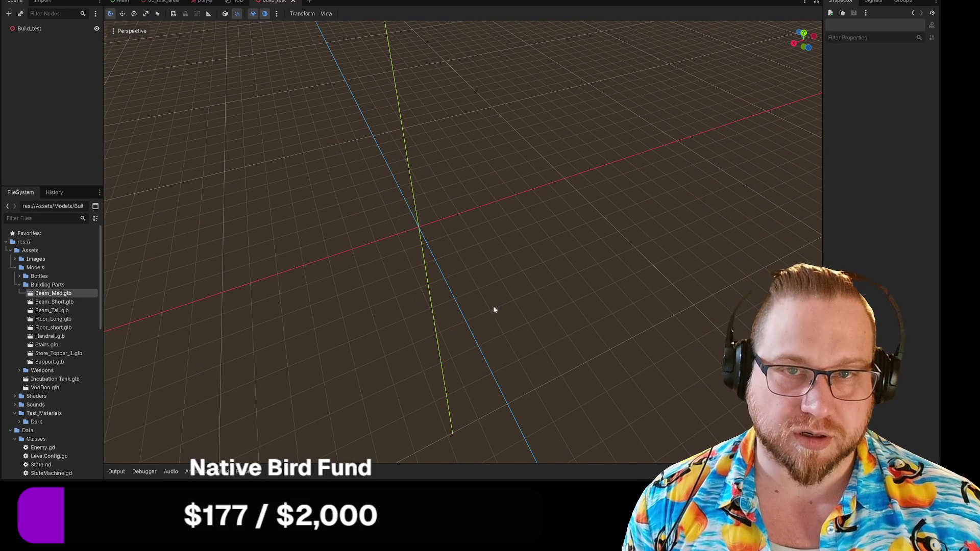
# Orbit around the empty Build_test scene, then close its scene tab.
pyautogui.moveTo(322, 251)
pyautogui.mouseDown()
pyautogui.moveTo(323, 216)
pyautogui.moveTo(412, 257)
pyautogui.mouseUp()
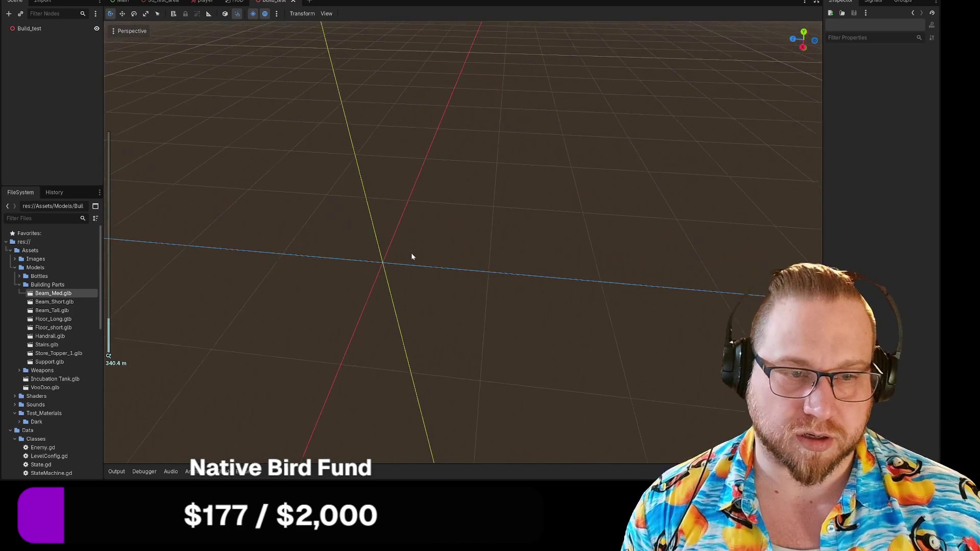
pyautogui.scroll(3, 380, 275)
pyautogui.scroll(4, 380, 275)
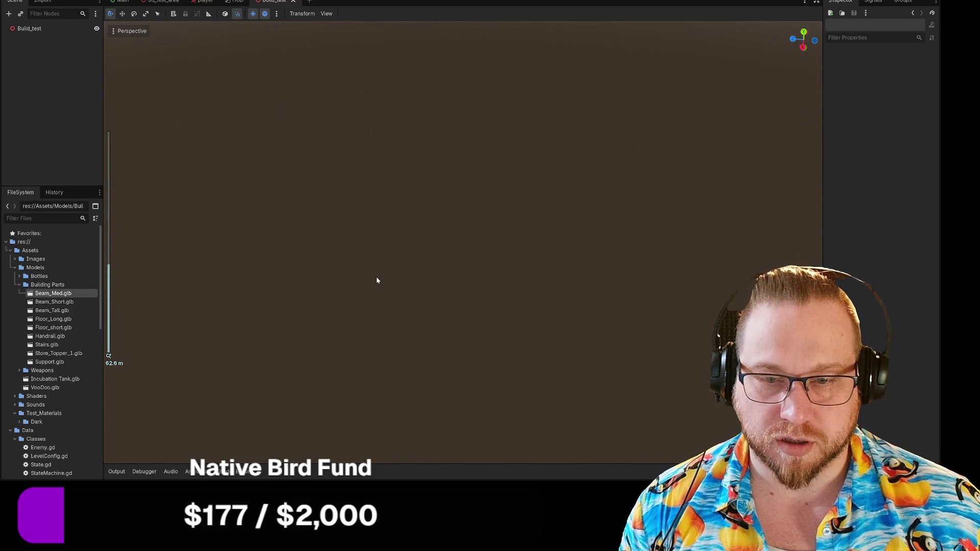
pyautogui.press('w')
pyautogui.moveTo(494, 291)
pyautogui.mouseDown()
pyautogui.moveTo(369, 258)
pyautogui.moveTo(330, 217)
pyautogui.moveTo(362, 200)
pyautogui.mouseUp()
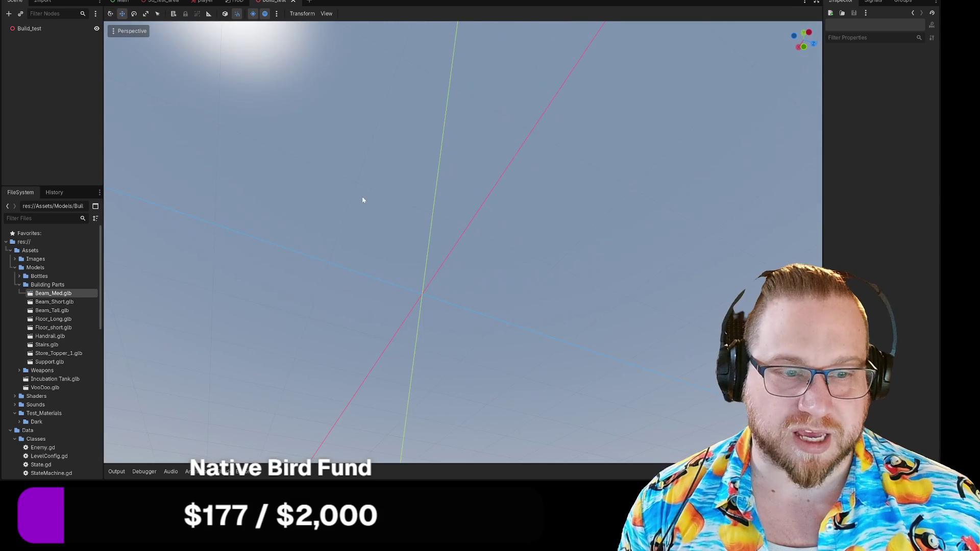
pyautogui.click(32, 29)
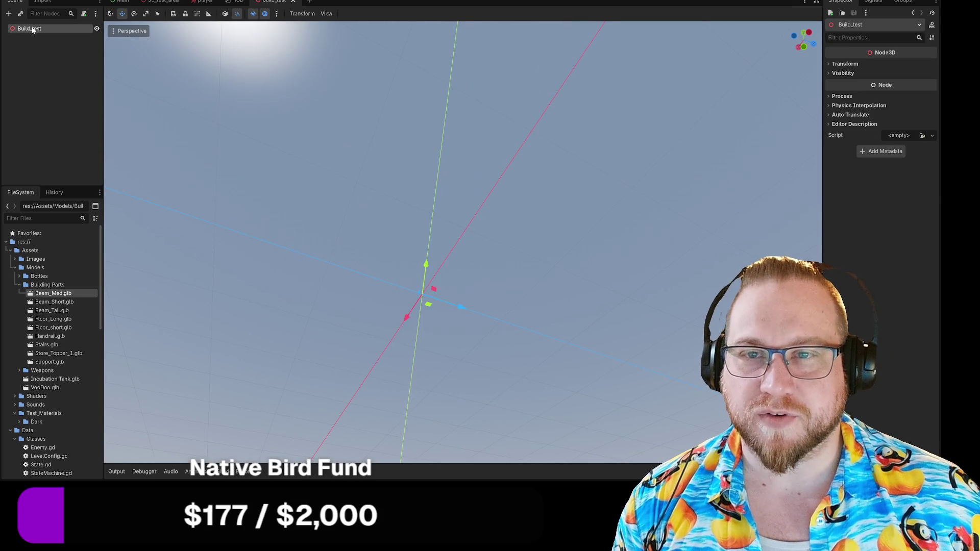
pyautogui.click(295, 2)
pyautogui.scroll(-10, 76, 432)
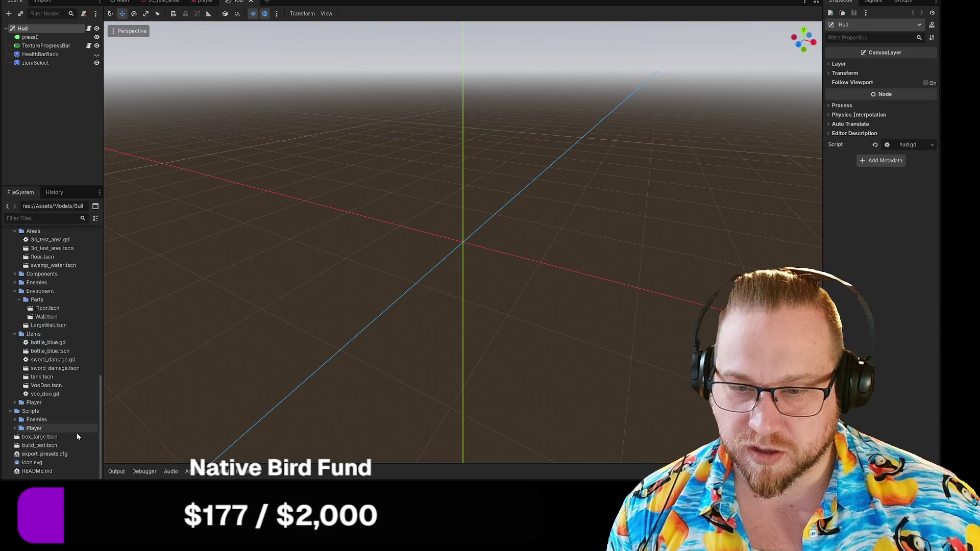
pyautogui.click(40, 445)
pyautogui.rightClick(40, 446)
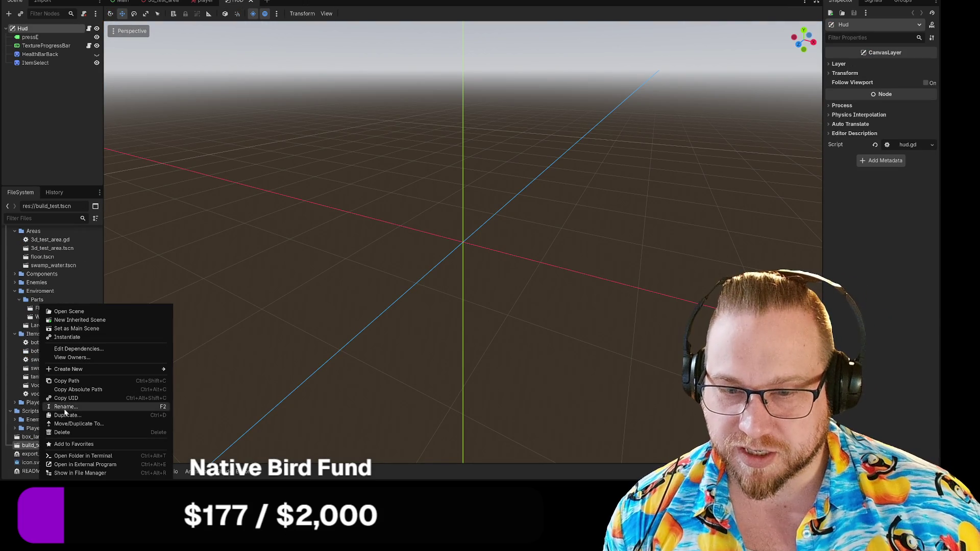
pyautogui.click(62, 433)
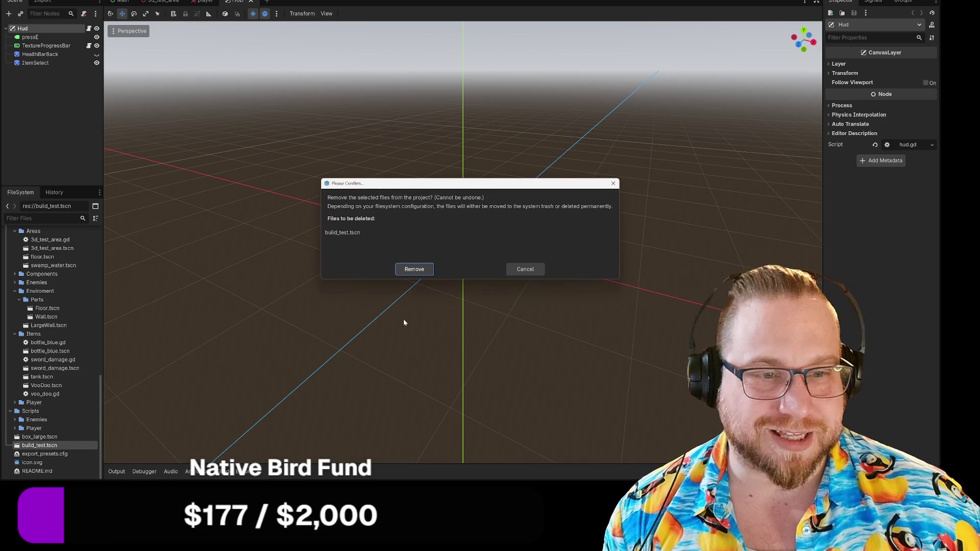
pyautogui.click(412, 269)
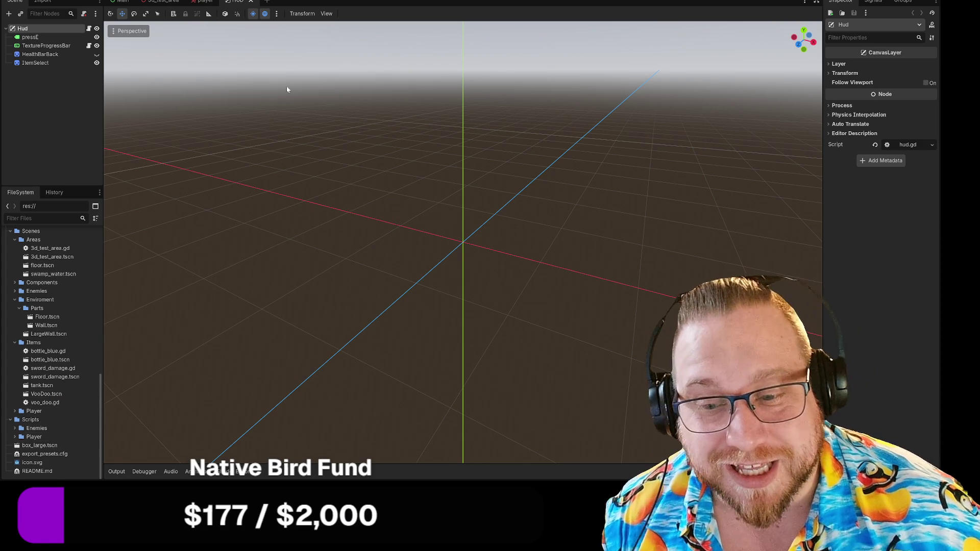
# Create a new 3D scene and rename its Node3D root to TestBuild.
pyautogui.click(266, 2)
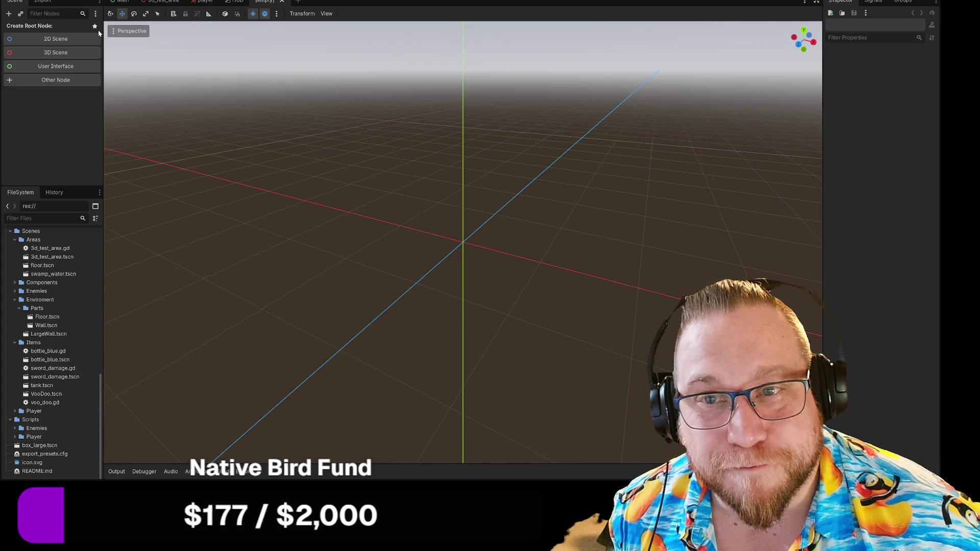
pyautogui.click(41, 50)
pyautogui.rightClick(41, 29)
pyautogui.click(56, 97)
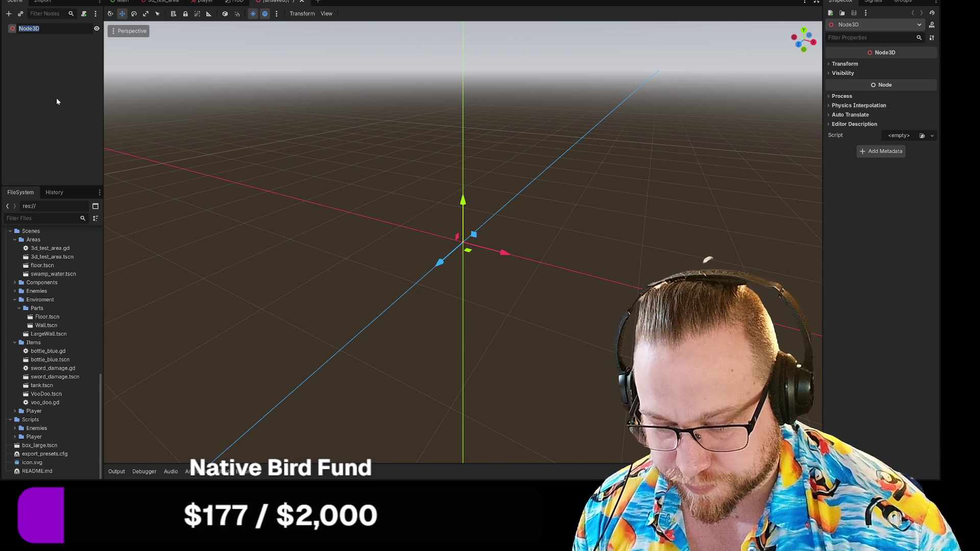
pyautogui.write('Test')
pyautogui.press('Return')
pyautogui.write('Build')
pyautogui.press('Return')
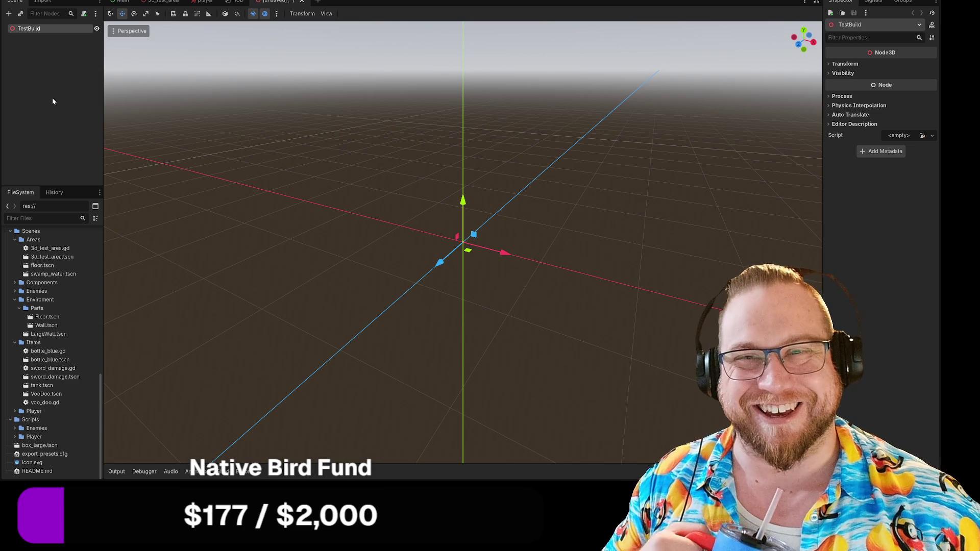
pyautogui.rightClick(29, 28)
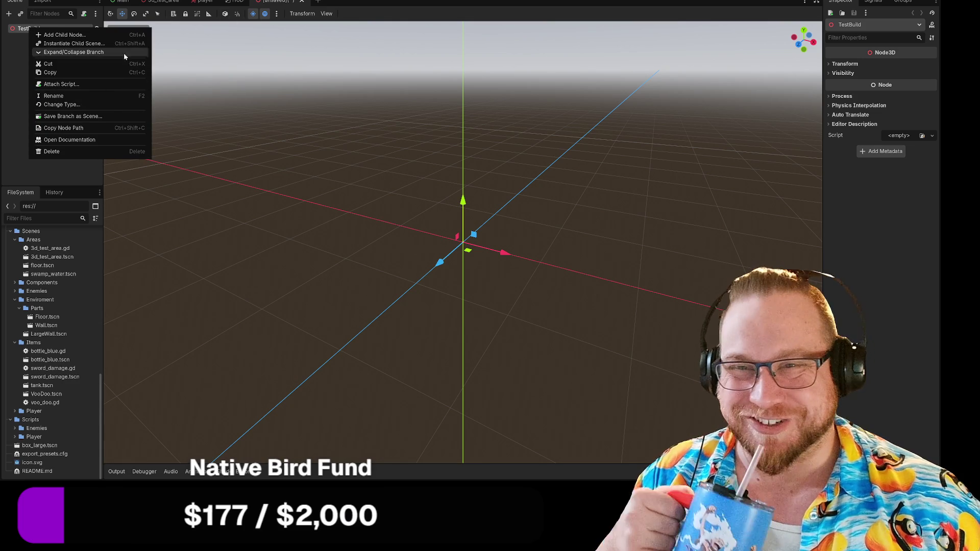
pyautogui.click(280, 2)
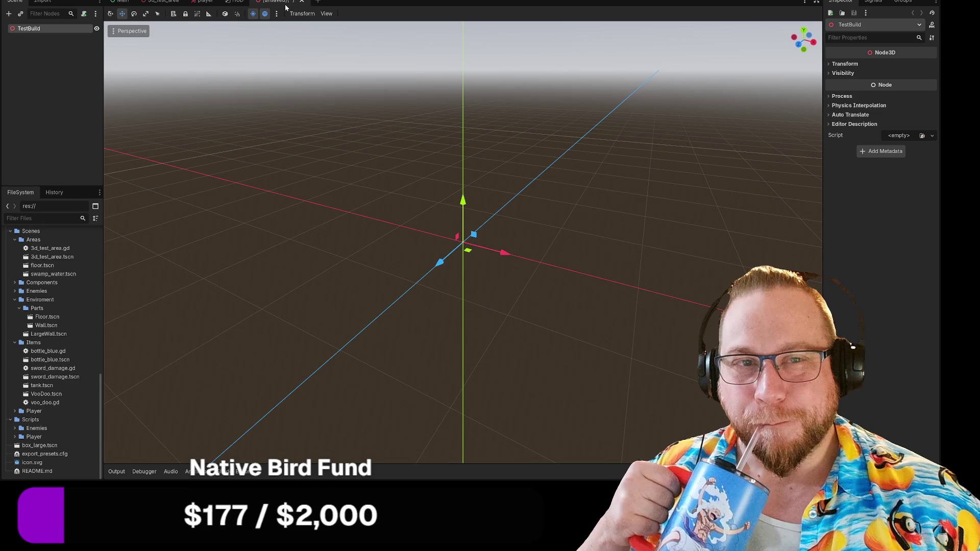
# Save the unsaved TestBuild scene as test_build.tscn.
pyautogui.rightClick(283, 3)
pyautogui.click(311, 26)
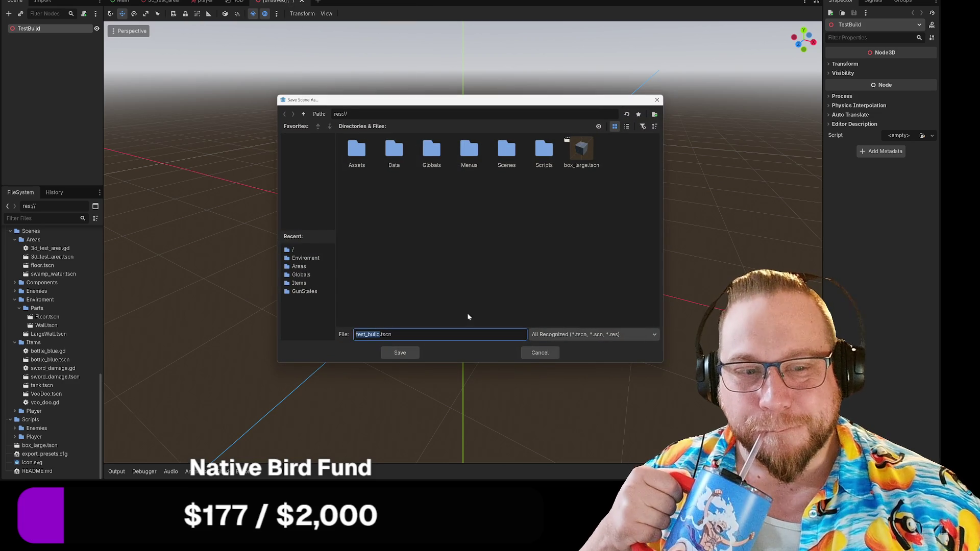
pyautogui.click(400, 352)
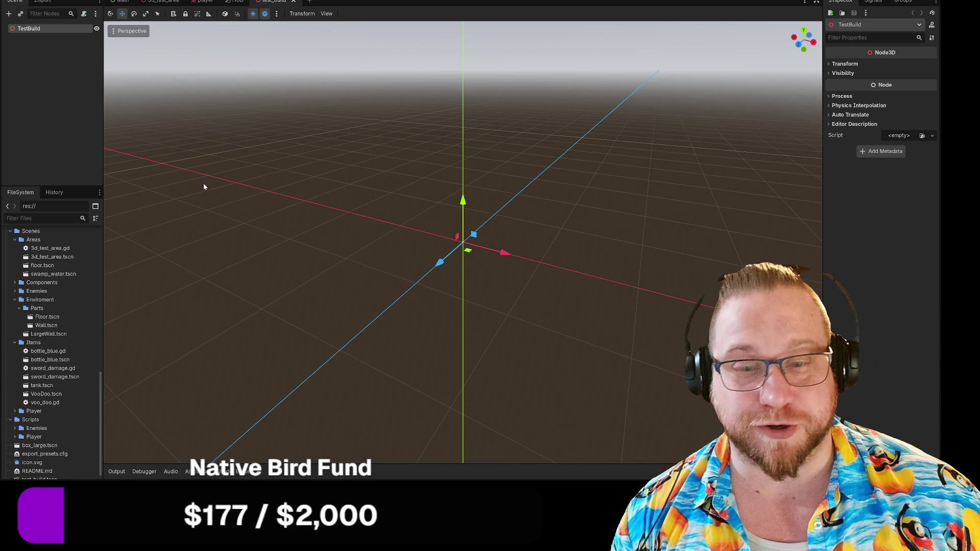
pyautogui.scroll(10, 53, 345)
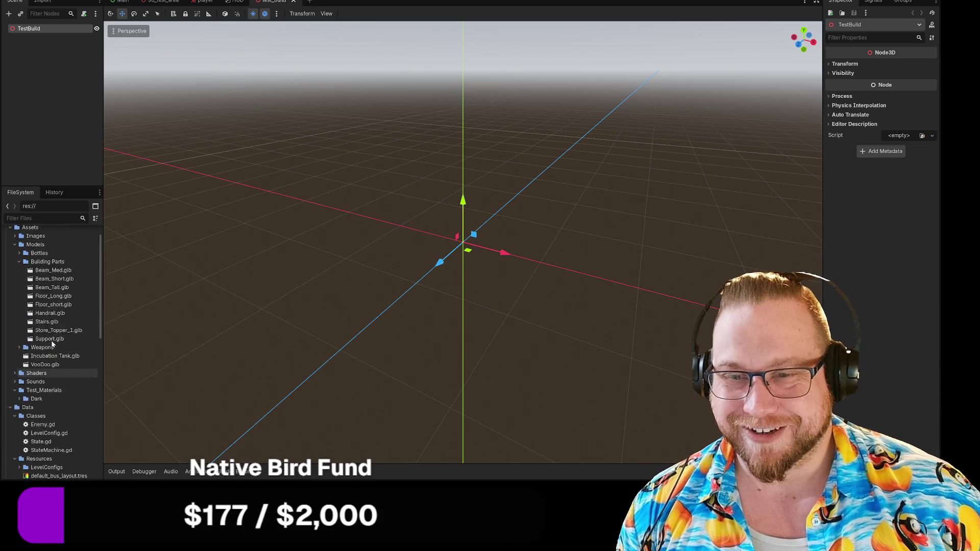
# Drag a Beam_Med and a Floor_Long piece into the scene.
pyautogui.scroll(2, 52, 344)
pyautogui.moveTo(53, 293)
pyautogui.mouseDown()
pyautogui.moveTo(146, 158)
pyautogui.moveTo(42, 34)
pyautogui.mouseUp()
pyautogui.scroll(-5, 395, 239)
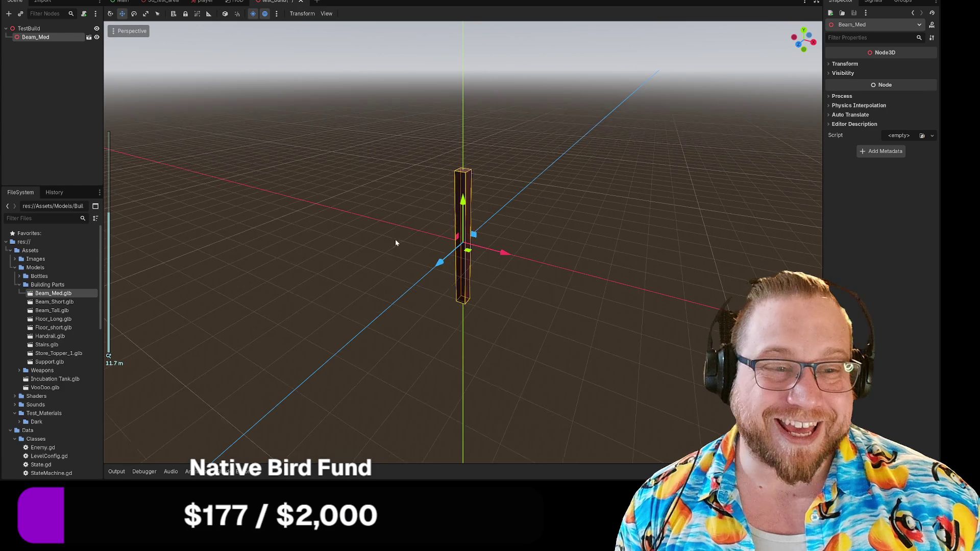
pyautogui.moveTo(412, 260)
pyautogui.mouseDown()
pyautogui.moveTo(417, 256)
pyautogui.moveTo(337, 251)
pyautogui.moveTo(375, 273)
pyautogui.mouseUp()
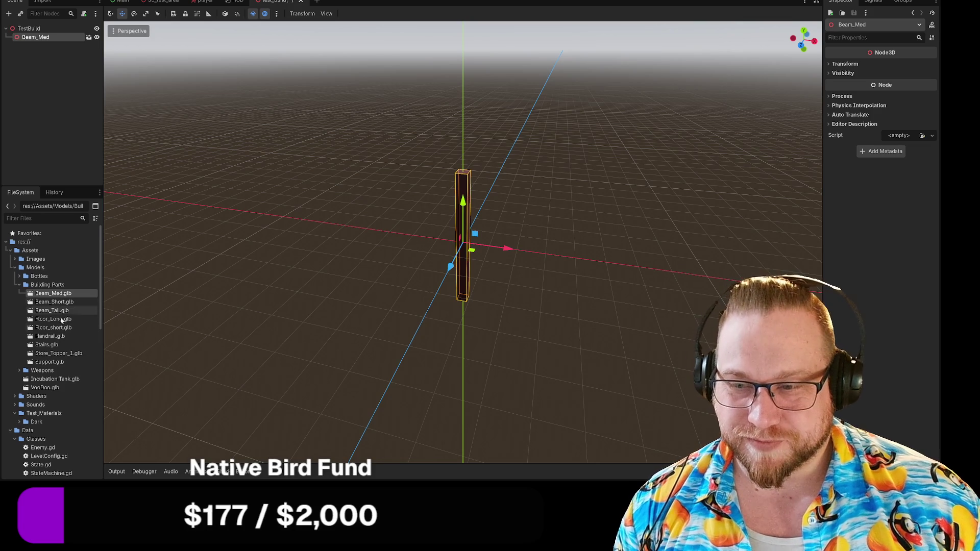
pyautogui.moveTo(54, 319)
pyautogui.mouseDown()
pyautogui.moveTo(327, 291)
pyautogui.moveTo(391, 231)
pyautogui.moveTo(462, 258)
pyautogui.moveTo(426, 204)
pyautogui.moveTo(417, 230)
pyautogui.moveTo(403, 224)
pyautogui.moveTo(427, 185)
pyautogui.moveTo(451, 195)
pyautogui.mouseUp()
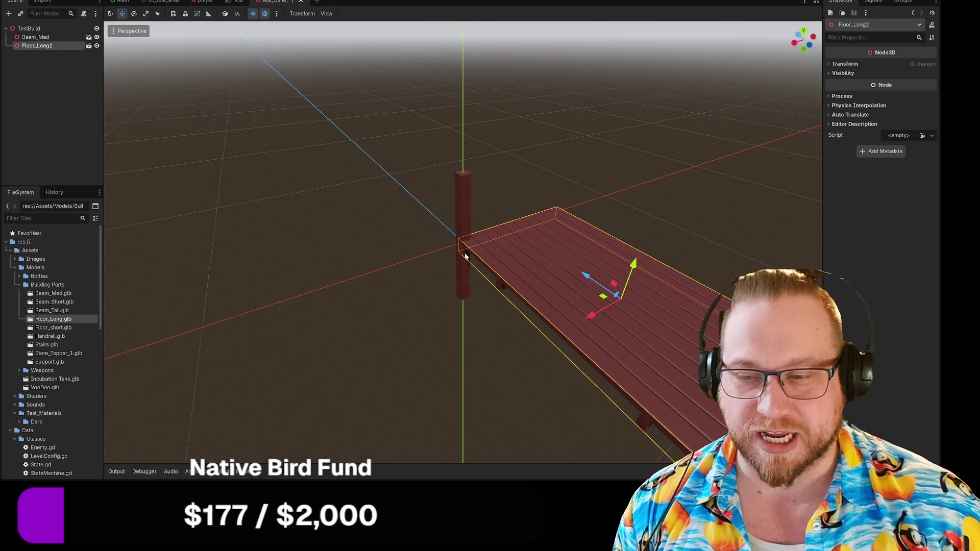
pyautogui.moveTo(402, 267)
pyautogui.mouseDown()
pyautogui.moveTo(425, 252)
pyautogui.moveTo(430, 262)
pyautogui.mouseUp()
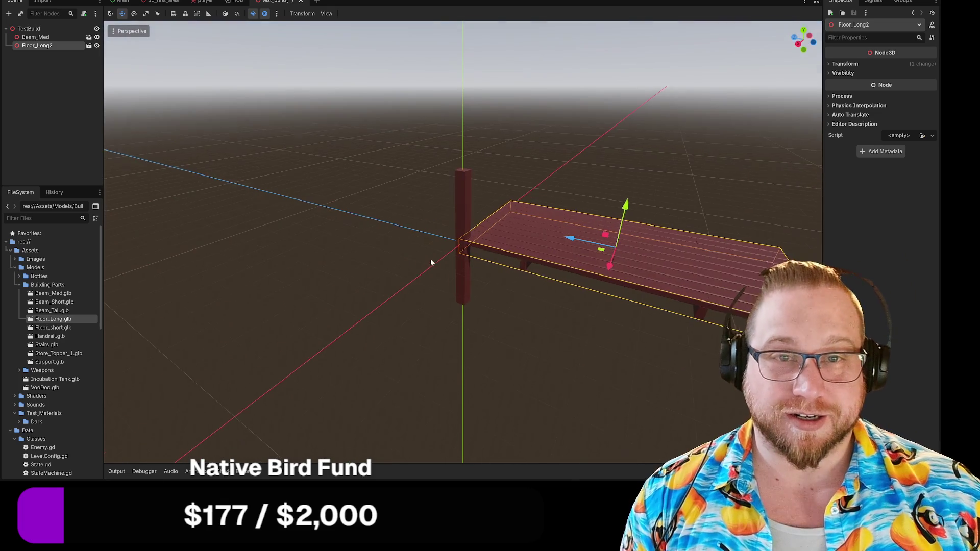
# Turn on Use Snap and raise the medium beam 3 units on Y.
pyautogui.click(236, 13)
pyautogui.click(460, 213)
pyautogui.moveTo(460, 213)
pyautogui.mouseDown()
pyautogui.moveTo(455, 119)
pyautogui.moveTo(454, 129)
pyautogui.mouseUp()
pyautogui.moveTo(314, 202)
pyautogui.mouseDown()
pyautogui.moveTo(263, 184)
pyautogui.moveTo(201, 192)
pyautogui.moveTo(255, 229)
pyautogui.moveTo(270, 223)
pyautogui.moveTo(260, 220)
pyautogui.mouseUp()
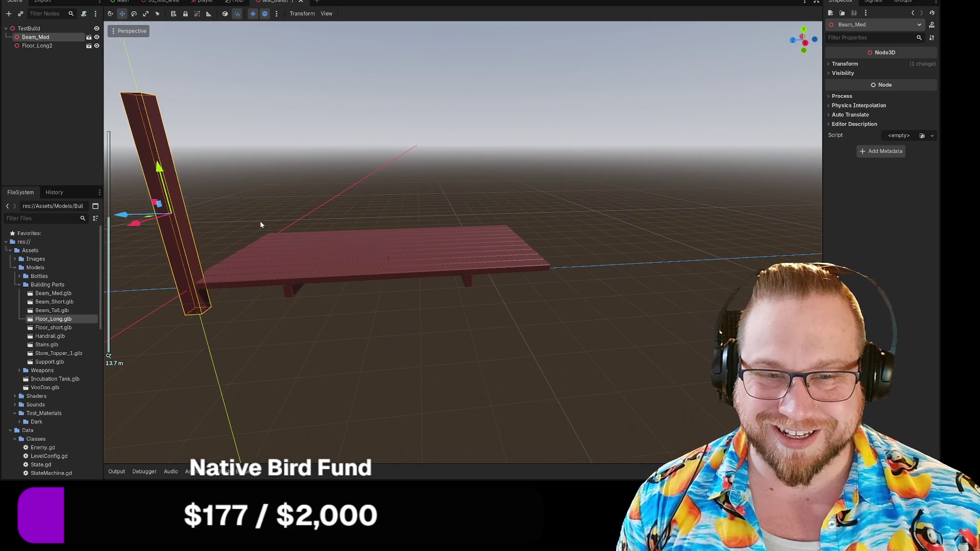
pyautogui.click(388, 183)
# Add a second Floor_Long and a Beam_Tall at the floor's far corner.
pyautogui.moveTo(344, 190); pyautogui.dragTo(373, 187)
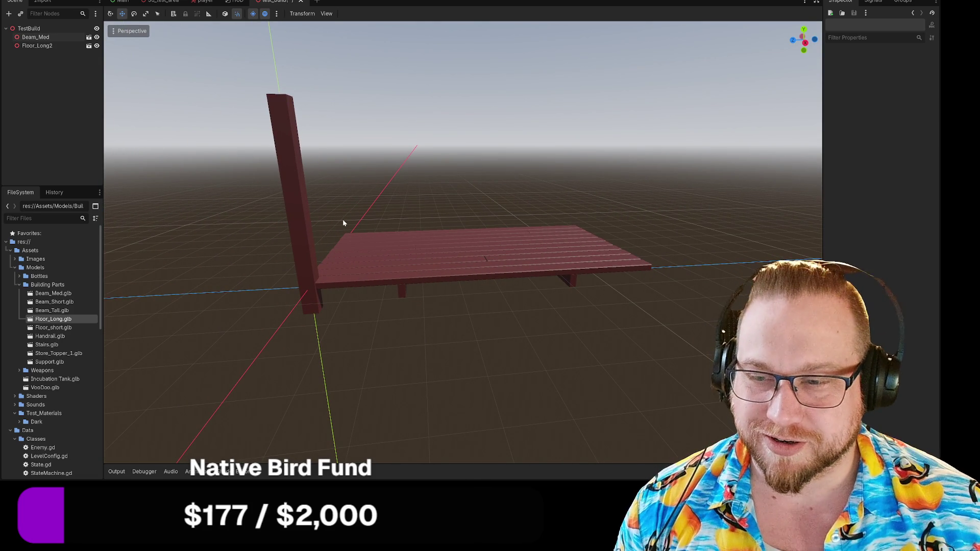
pyautogui.moveTo(465, 171); pyautogui.dragTo(298, 178)
pyautogui.moveTo(52, 320)
pyautogui.mouseDown()
pyautogui.moveTo(327, 311)
pyautogui.moveTo(494, 275)
pyautogui.moveTo(418, 380)
pyautogui.moveTo(455, 231)
pyautogui.moveTo(469, 218)
pyautogui.mouseUp()
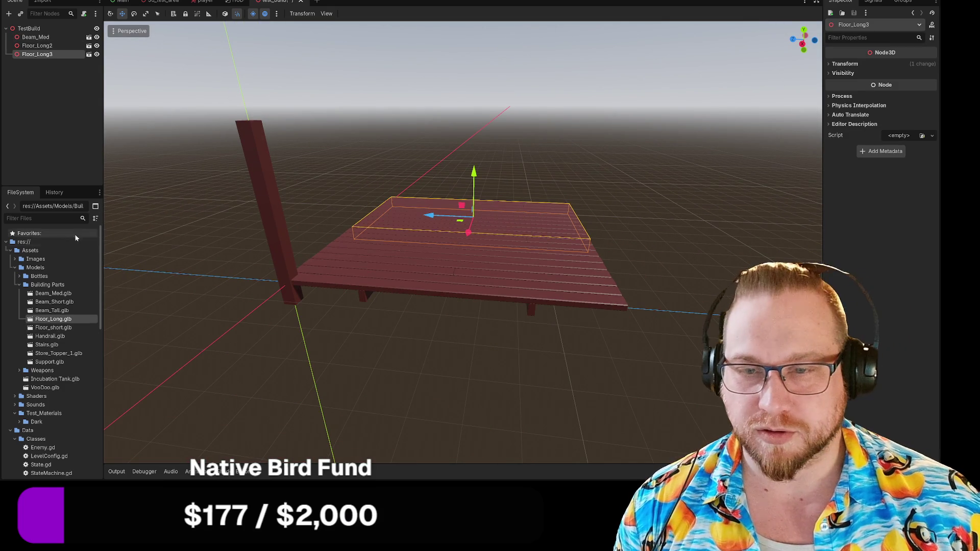
pyautogui.moveTo(51, 310)
pyautogui.mouseDown()
pyautogui.moveTo(350, 335)
pyautogui.moveTo(437, 318)
pyautogui.moveTo(592, 309)
pyautogui.moveTo(653, 292)
pyautogui.moveTo(635, 249)
pyautogui.moveTo(632, 301)
pyautogui.moveTo(658, 156)
pyautogui.mouseUp()
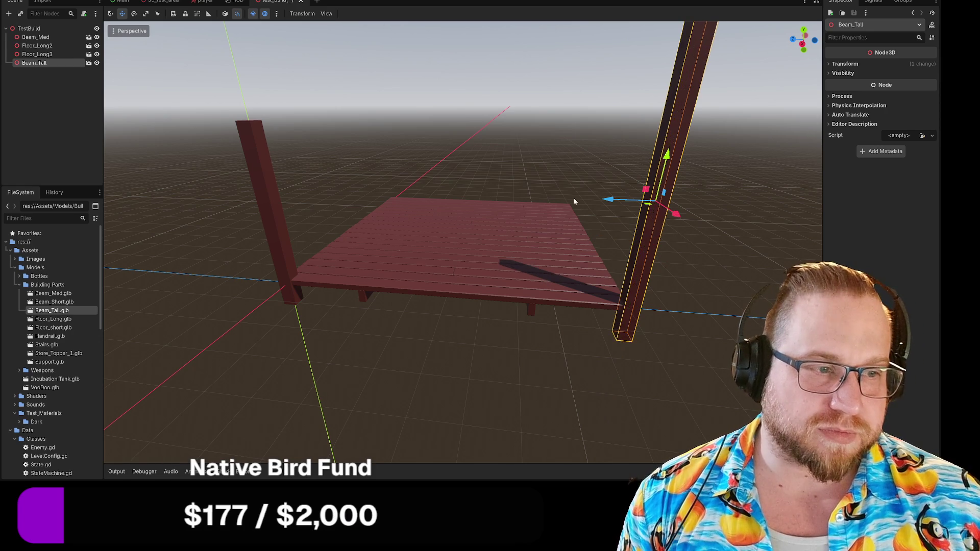
# Delete the Beam_Tall and drag Stairs.glb into the scene.
pyautogui.scroll(-3, 529, 225)
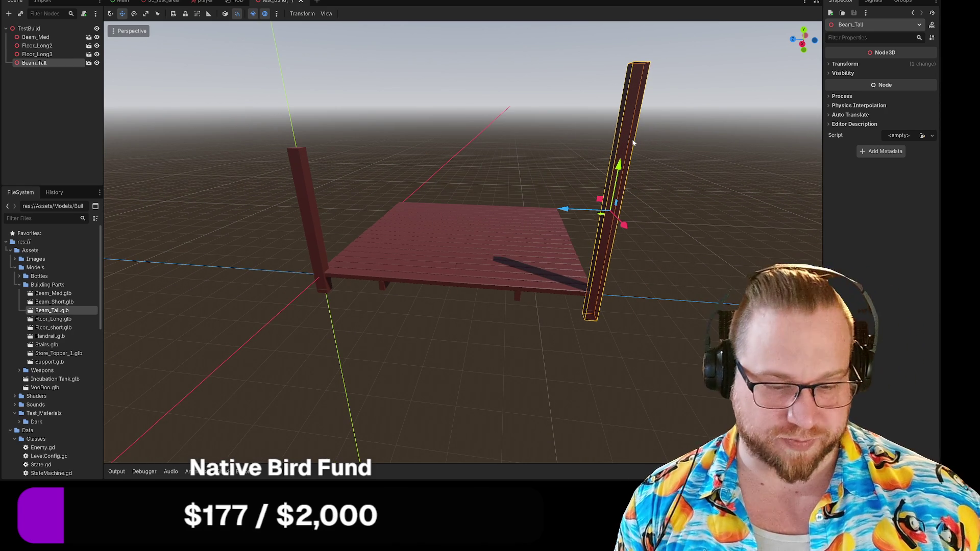
pyautogui.press('Delete')
pyautogui.click(445, 240)
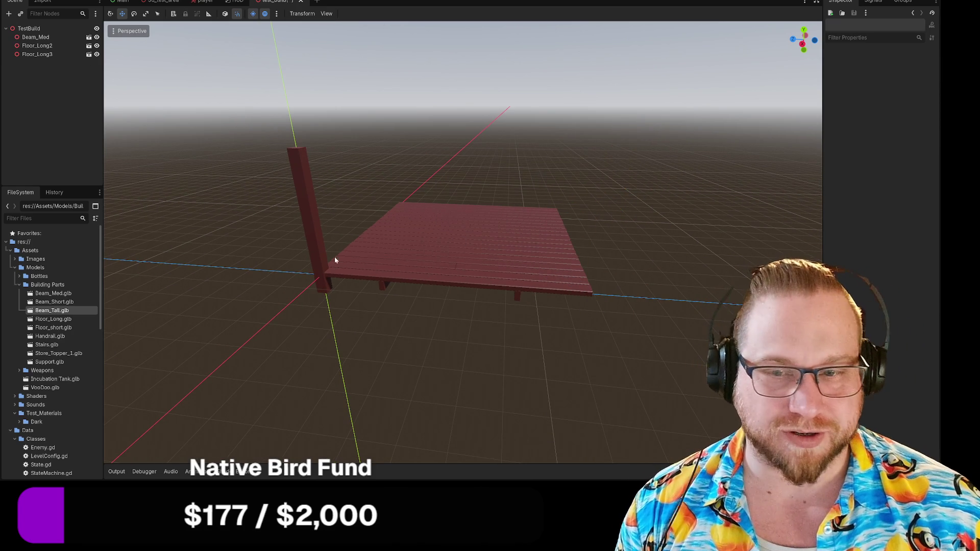
pyautogui.moveTo(46, 344)
pyautogui.mouseDown()
pyautogui.moveTo(335, 239)
pyautogui.moveTo(313, 197)
pyautogui.moveTo(230, 236)
pyautogui.mouseUp()
pyautogui.moveTo(267, 262)
pyautogui.mouseDown()
pyautogui.moveTo(293, 274)
pyautogui.moveTo(295, 287)
pyautogui.moveTo(276, 300)
pyautogui.moveTo(346, 264)
pyautogui.moveTo(341, 278)
pyautogui.moveTo(329, 277)
pyautogui.mouseUp()
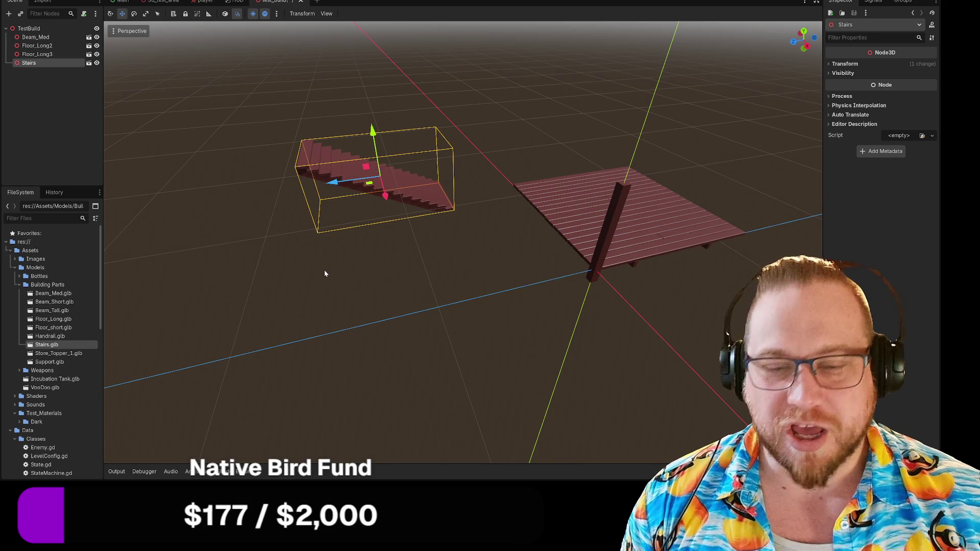
# Rotate the stairs 90 degrees and move them toward the floor.
pyautogui.press('e')
pyautogui.moveTo(368, 196); pyautogui.dragTo(401, 196)
pyautogui.moveTo(339, 227)
pyautogui.mouseDown()
pyautogui.moveTo(390, 209)
pyautogui.moveTo(415, 218)
pyautogui.moveTo(265, 226)
pyautogui.moveTo(557, 214)
pyautogui.mouseUp()
pyautogui.press('w')
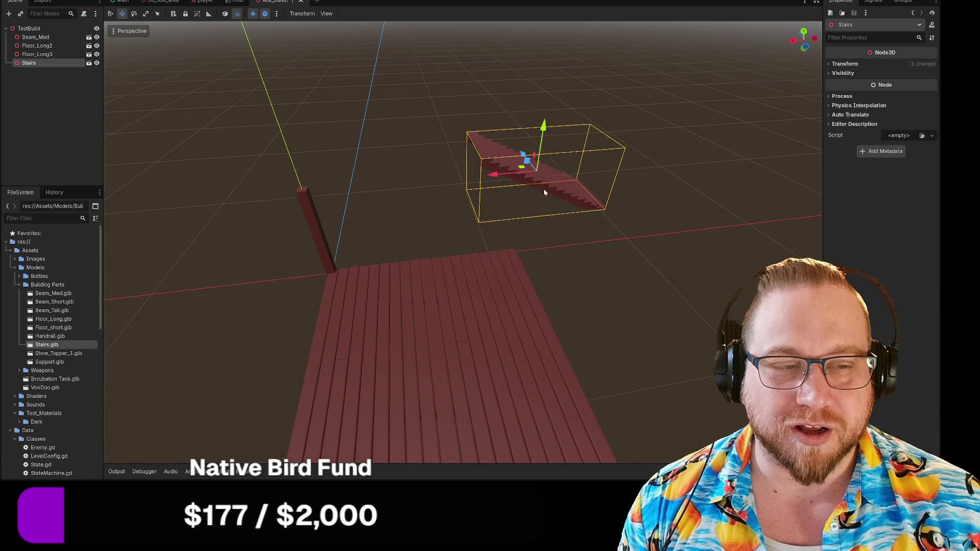
pyautogui.moveTo(522, 170)
pyautogui.mouseDown()
pyautogui.moveTo(445, 197)
pyautogui.moveTo(401, 230)
pyautogui.mouseUp()
# Raise the stairs 2 units on Y, then bring the browser window over the editor.
pyautogui.moveTo(220, 303); pyautogui.dragTo(352, 310)
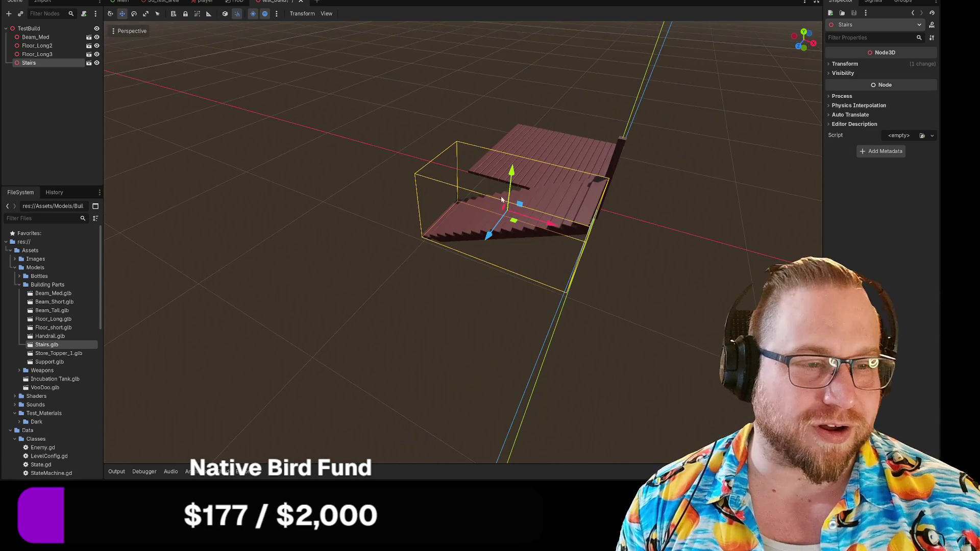
pyautogui.moveTo(512, 173); pyautogui.dragTo(512, 139)
pyautogui.moveTo(350, 199)
pyautogui.mouseDown()
pyautogui.moveTo(359, 218)
pyautogui.moveTo(375, 194)
pyautogui.moveTo(375, 213)
pyautogui.mouseUp()
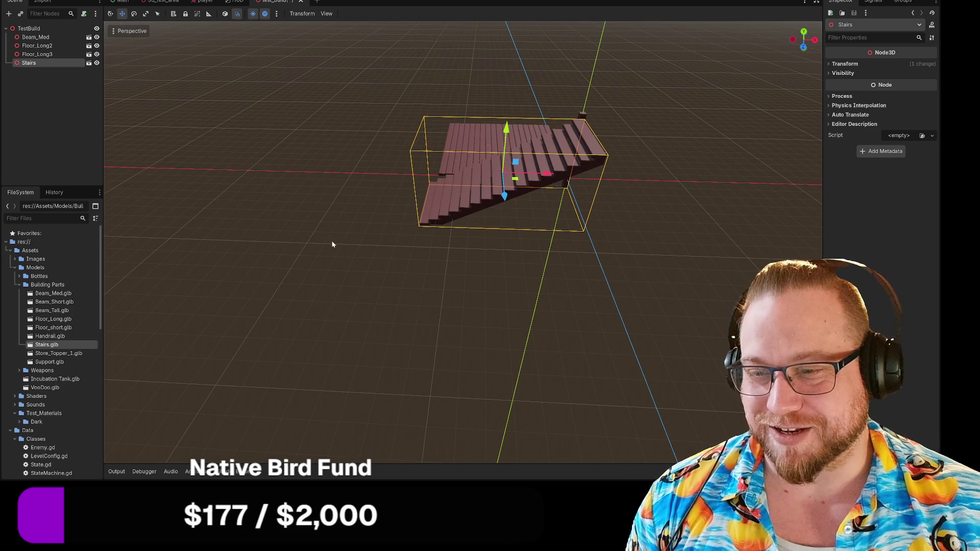
pyautogui.moveTo(325, 243); pyautogui.dragTo(337, 246)
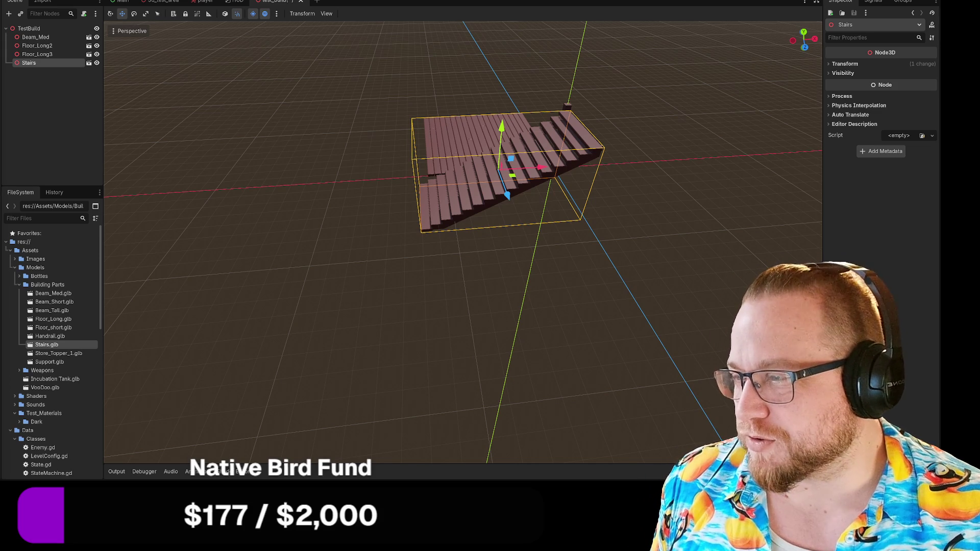
pyautogui.moveTo(0, 55); pyautogui.dragTo(100, 55)
pyautogui.moveTo(276, 10); pyautogui.dragTo(264, 9)
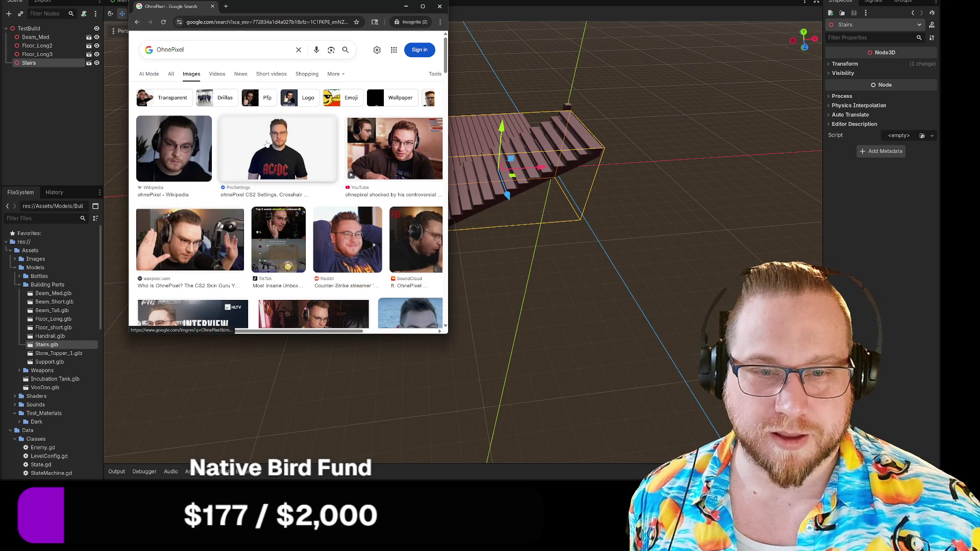
# Open a search-result image full size in a new tab, enlarge the window, then close Chrome.
pyautogui.click(198, 249)
pyautogui.rightClick(368, 132)
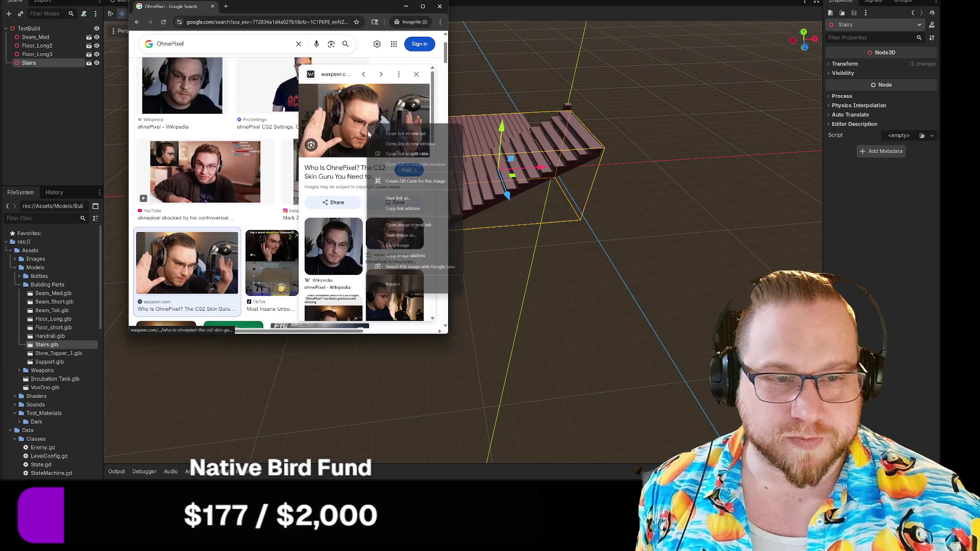
pyautogui.click(403, 225)
pyautogui.click(260, 7)
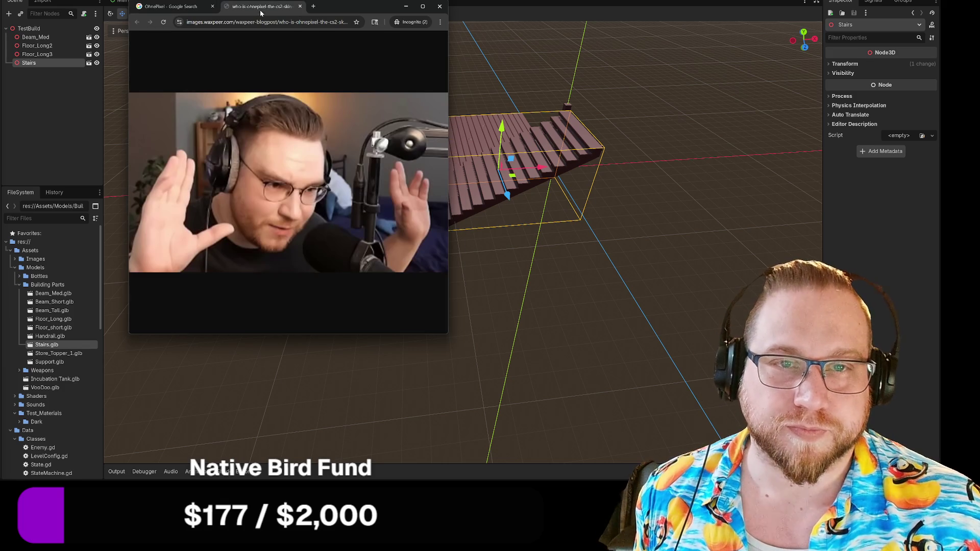
pyautogui.moveTo(447, 336)
pyautogui.mouseDown()
pyautogui.moveTo(558, 354)
pyautogui.moveTo(598, 390)
pyautogui.mouseUp()
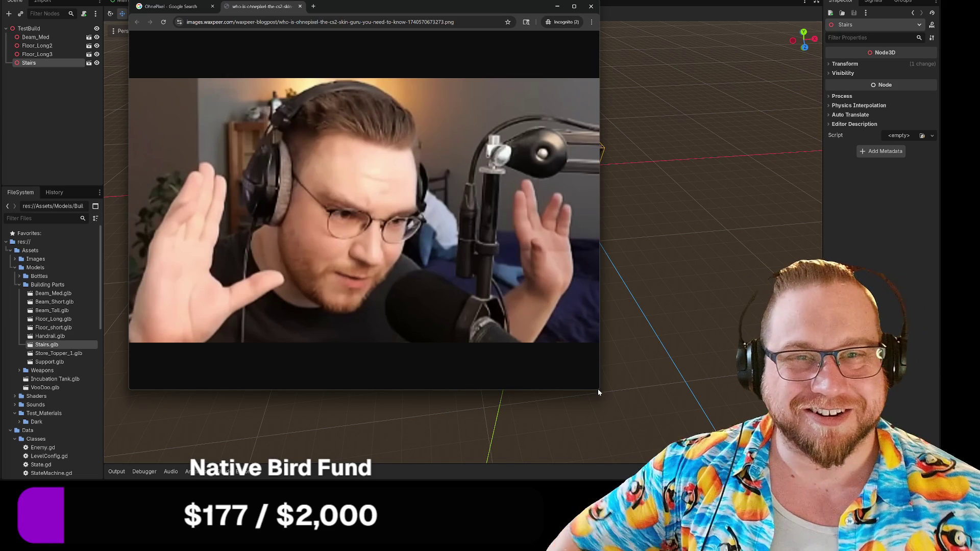
pyautogui.click(590, 6)
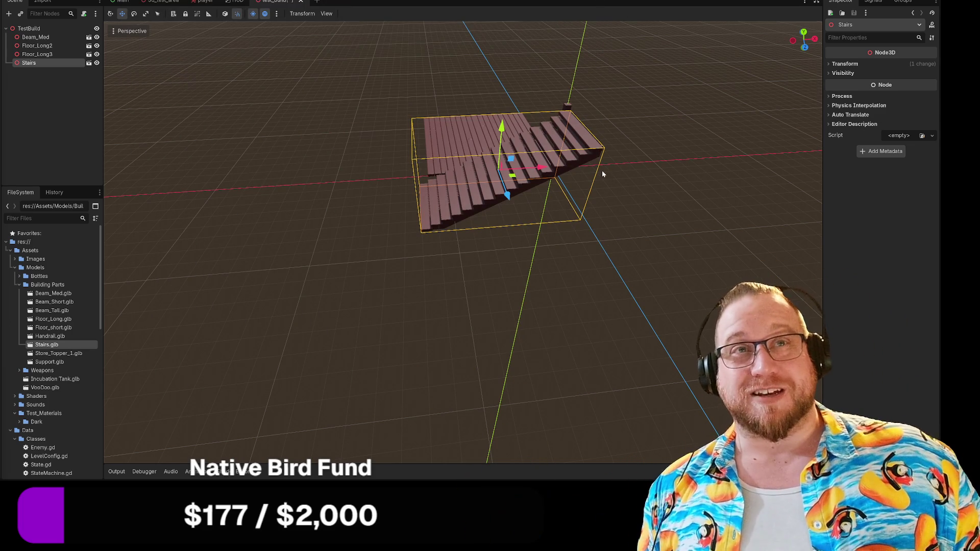
# Delete the Floor_Long3 floor piece and inspect the stairs from several angles.
pyautogui.moveTo(596, 226)
pyautogui.mouseDown()
pyautogui.moveTo(412, 215)
pyautogui.moveTo(392, 239)
pyautogui.moveTo(400, 237)
pyautogui.moveTo(384, 213)
pyautogui.moveTo(372, 212)
pyautogui.moveTo(377, 262)
pyautogui.moveTo(457, 304)
pyautogui.mouseUp()
pyautogui.click(510, 311)
pyautogui.press('Delete')
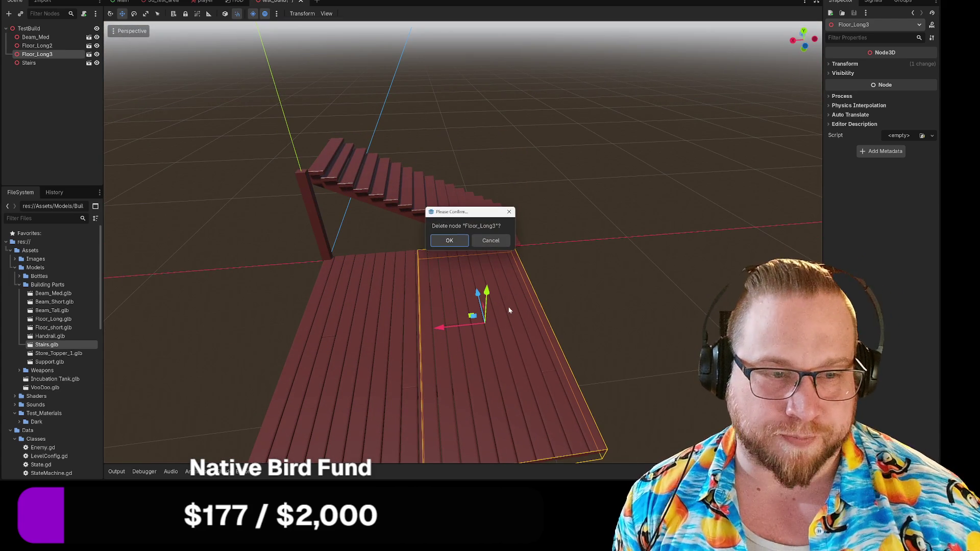
pyautogui.press('Return')
pyautogui.moveTo(509, 312)
pyautogui.mouseDown()
pyautogui.moveTo(547, 295)
pyautogui.moveTo(492, 287)
pyautogui.moveTo(532, 281)
pyautogui.moveTo(436, 293)
pyautogui.mouseUp()
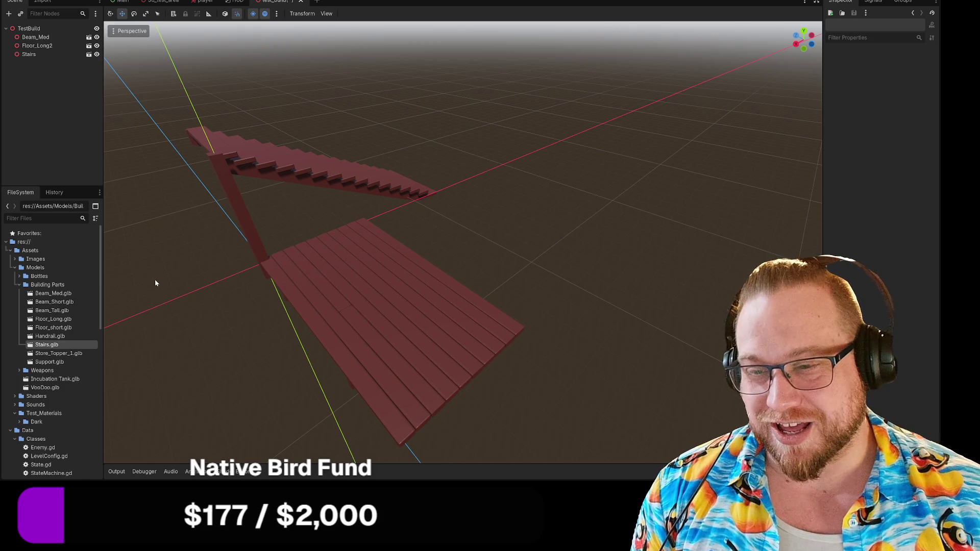
pyautogui.moveTo(172, 291)
pyautogui.mouseDown()
pyautogui.moveTo(214, 291)
pyautogui.moveTo(241, 337)
pyautogui.mouseUp()
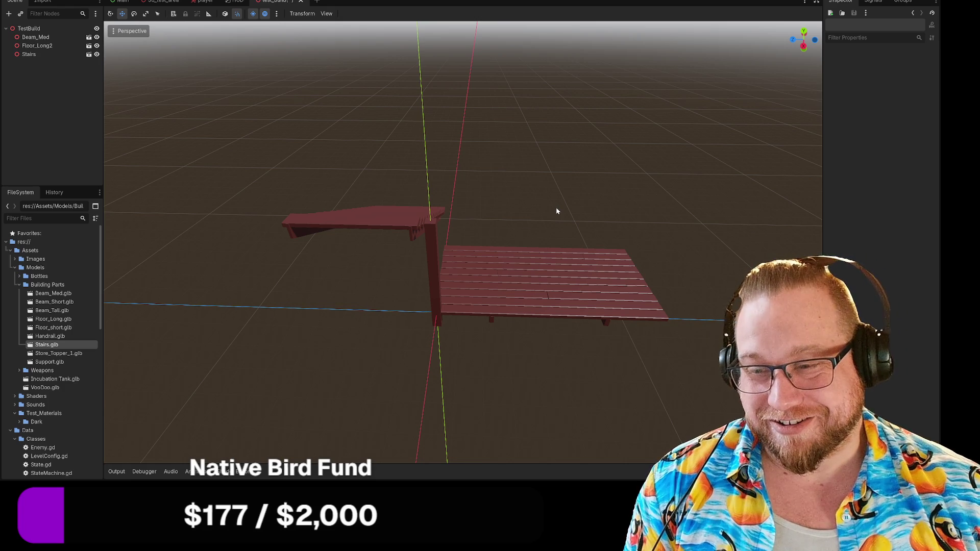
pyautogui.moveTo(554, 209); pyautogui.dragTo(543, 217)
pyautogui.moveTo(397, 208)
pyautogui.mouseDown()
pyautogui.moveTo(535, 247)
pyautogui.moveTo(534, 266)
pyautogui.mouseUp()
# Delete the Beam_Med and Floor_Long2 nodes, leaving the stairs.
pyautogui.click(426, 304)
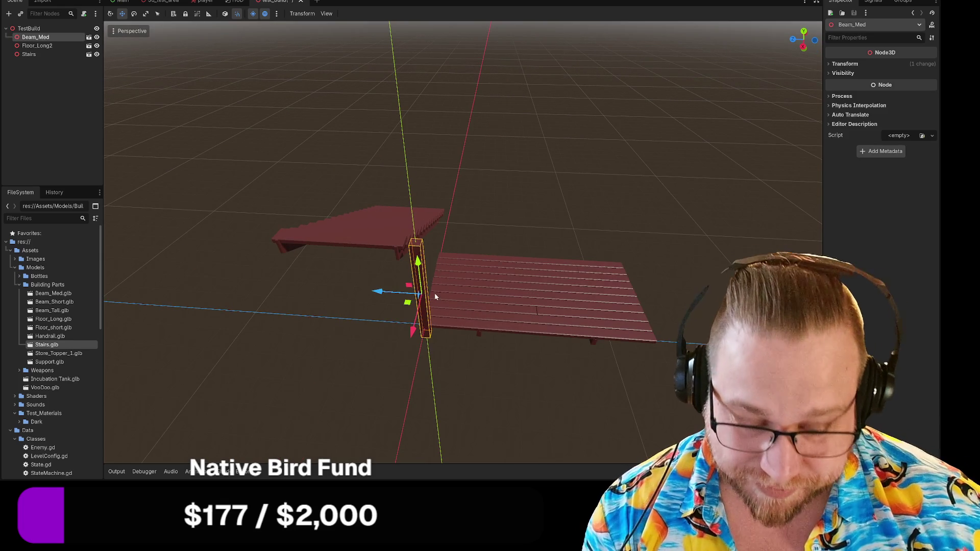
pyautogui.press('Delete')
pyautogui.click(450, 243)
pyautogui.click(507, 286)
pyautogui.press('Delete')
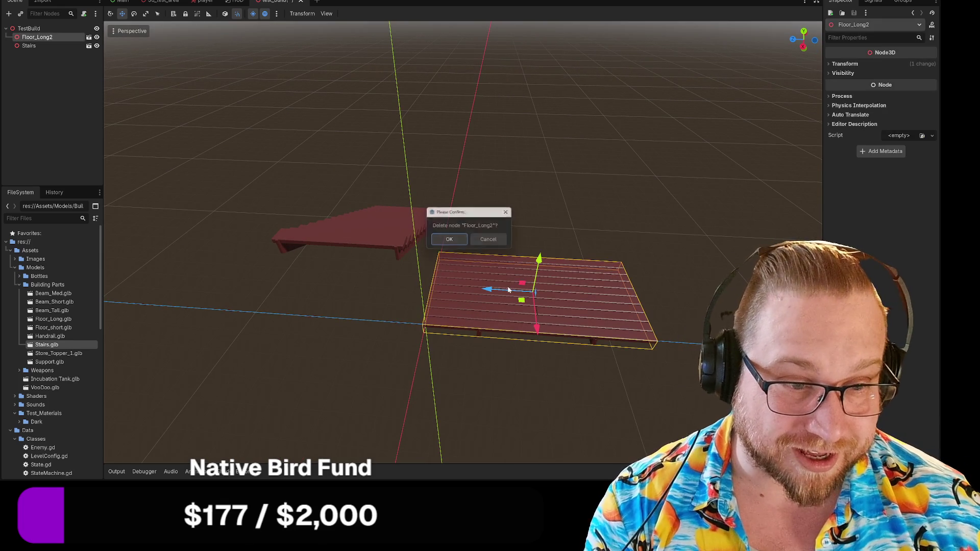
pyautogui.click(449, 240)
pyautogui.moveTo(474, 250)
pyautogui.mouseDown()
pyautogui.moveTo(478, 275)
pyautogui.moveTo(510, 259)
pyautogui.mouseUp()
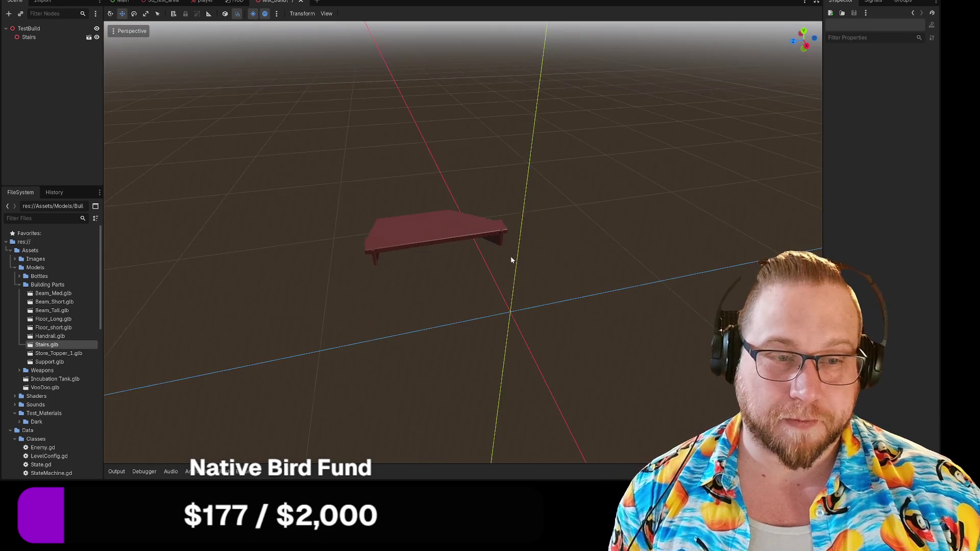
pyautogui.scroll(-3, 509, 259)
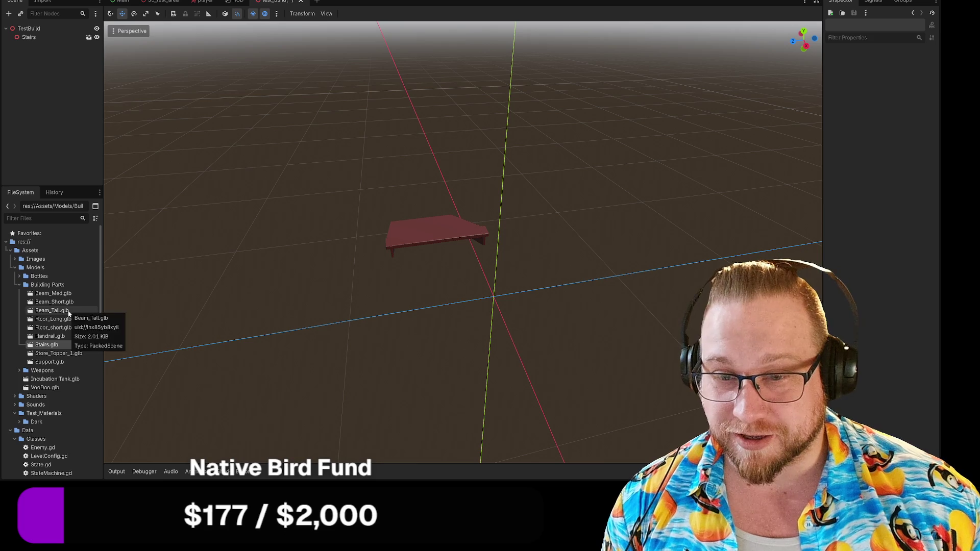
# Add Floor_short as a child of Stairs and lift it off the stairs.
pyautogui.moveTo(55, 327); pyautogui.dragTo(31, 45)
pyautogui.moveTo(436, 271); pyautogui.dragTo(487, 270)
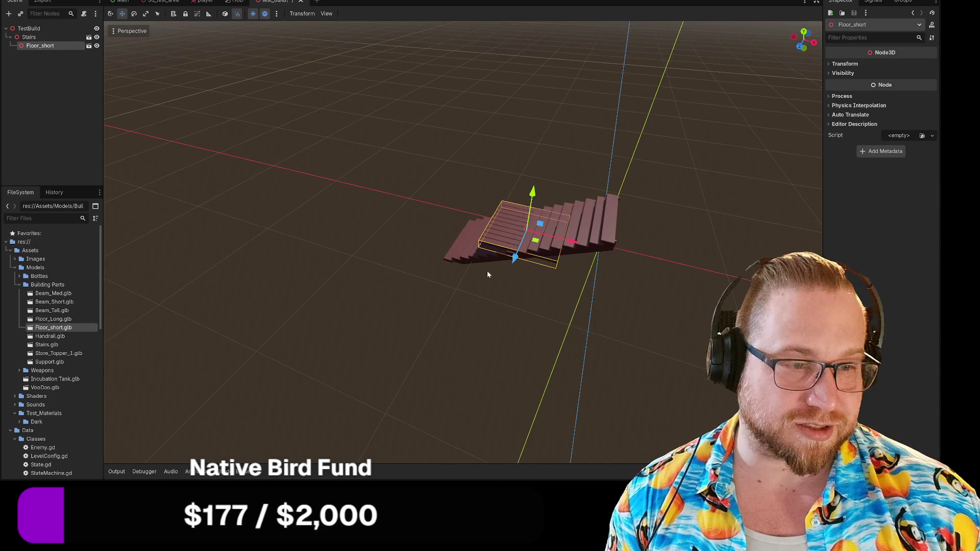
pyautogui.moveTo(569, 238)
pyautogui.mouseDown()
pyautogui.moveTo(597, 245)
pyautogui.moveTo(648, 230)
pyautogui.moveTo(658, 191)
pyautogui.mouseUp()
pyautogui.moveTo(590, 290)
pyautogui.mouseDown()
pyautogui.moveTo(481, 258)
pyautogui.moveTo(424, 280)
pyautogui.moveTo(467, 278)
pyautogui.mouseUp()
pyautogui.scroll(8, 467, 277)
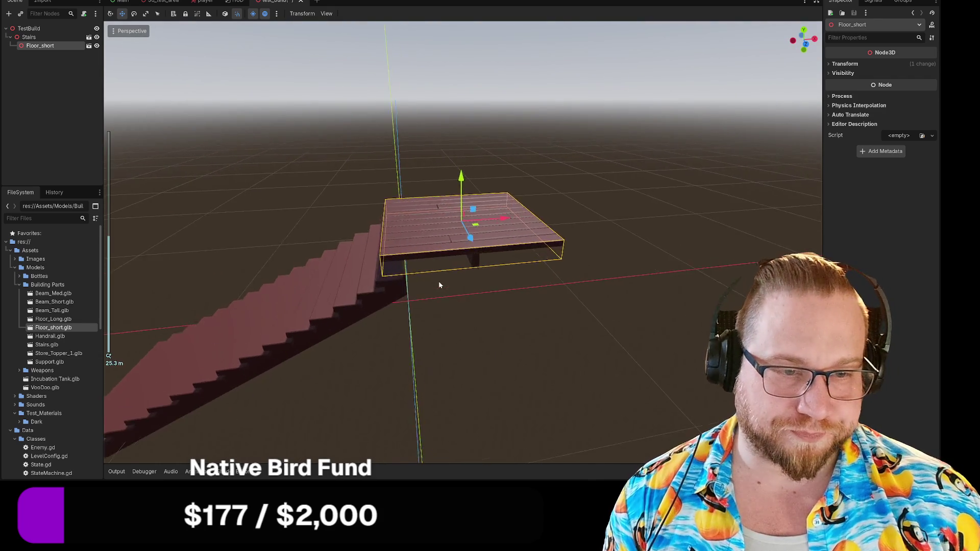
# Rotate Floor_short -105° on Y and move it toward the top of the stairs.
pyautogui.press('e')
pyautogui.moveTo(492, 225); pyautogui.dragTo(454, 228)
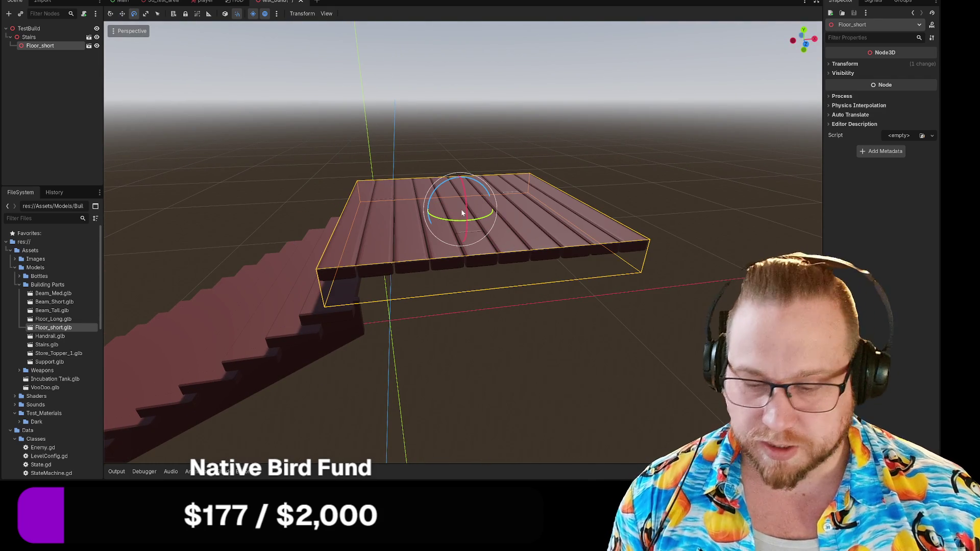
pyautogui.press('w')
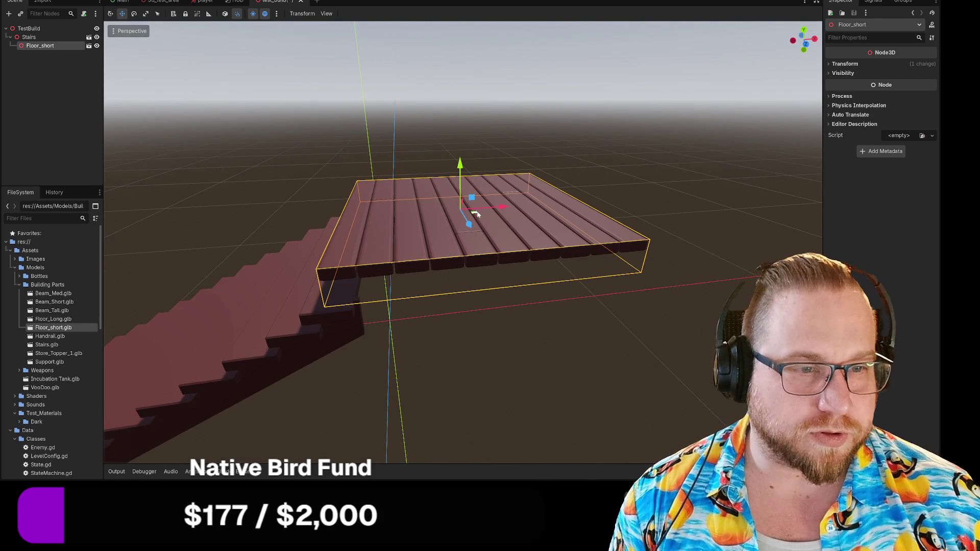
pyautogui.moveTo(502, 208); pyautogui.dragTo(518, 209)
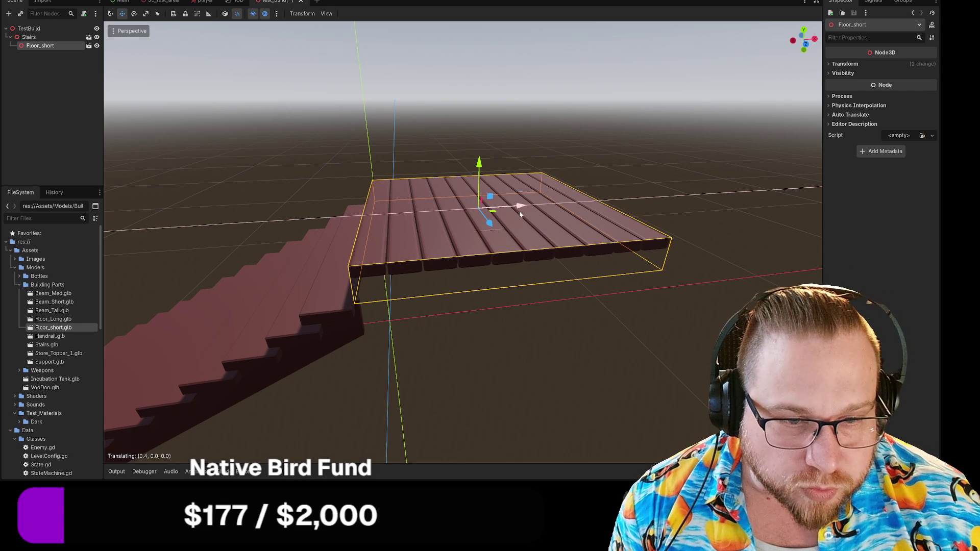
pyautogui.moveTo(479, 162); pyautogui.dragTo(477, 193)
pyautogui.moveTo(381, 203); pyautogui.dragTo(408, 206)
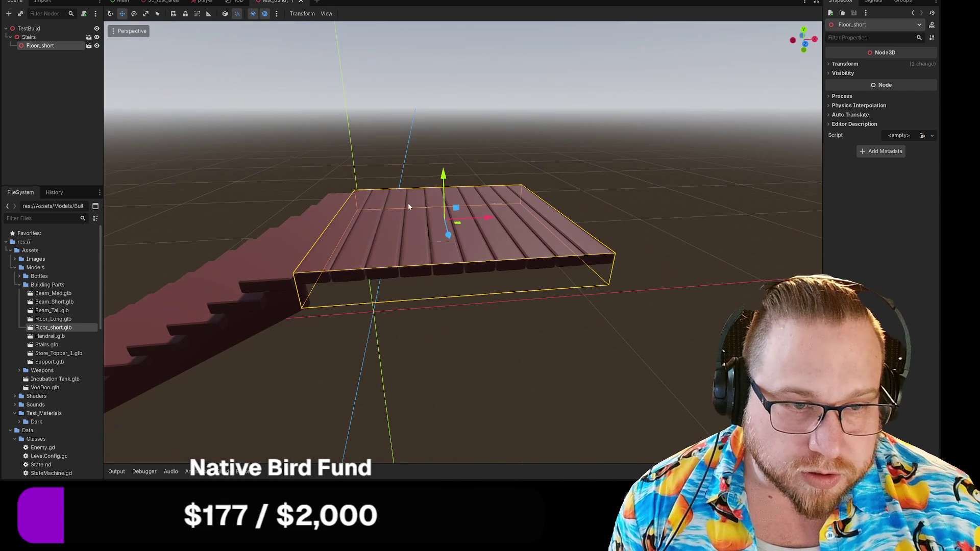
pyautogui.moveTo(442, 174); pyautogui.dragTo(444, 178)
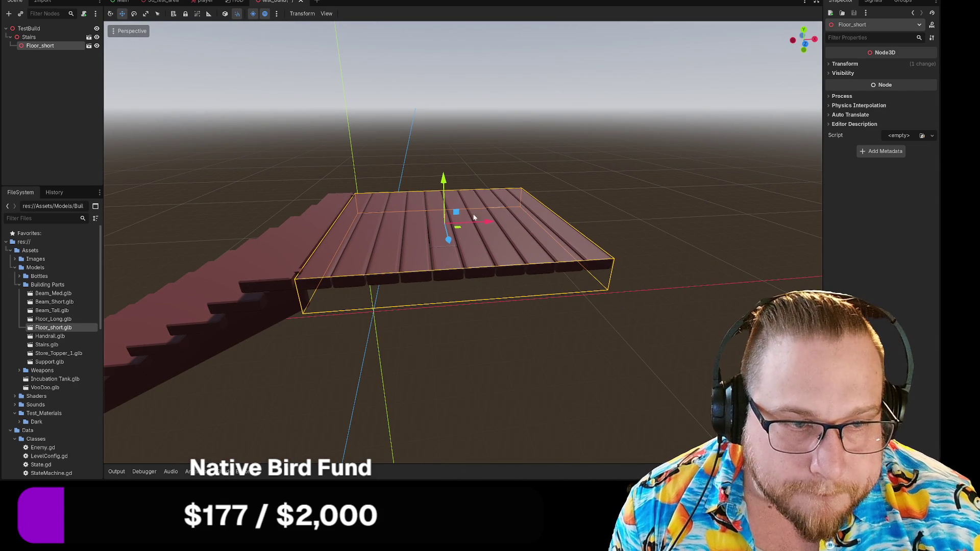
pyautogui.moveTo(489, 224)
pyautogui.mouseDown()
pyautogui.moveTo(510, 223)
pyautogui.moveTo(489, 224)
pyautogui.mouseUp()
pyautogui.moveTo(443, 179); pyautogui.dragTo(442, 165)
# Fine-tune Floor_short's height so it lines up with the top step.
pyautogui.click(350, 179)
pyautogui.click(416, 209)
pyautogui.click(239, 182)
pyautogui.moveTo(239, 182)
pyautogui.mouseDown()
pyautogui.moveTo(262, 171)
pyautogui.moveTo(245, 175)
pyautogui.moveTo(383, 171)
pyautogui.mouseUp()
pyautogui.click(451, 180)
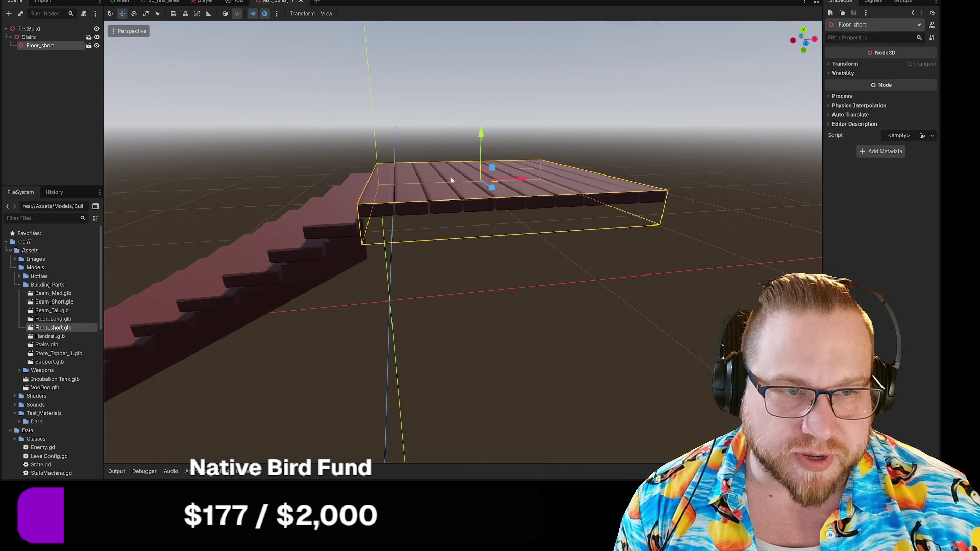
pyautogui.moveTo(483, 135); pyautogui.dragTo(480, 141)
pyautogui.click(607, 142)
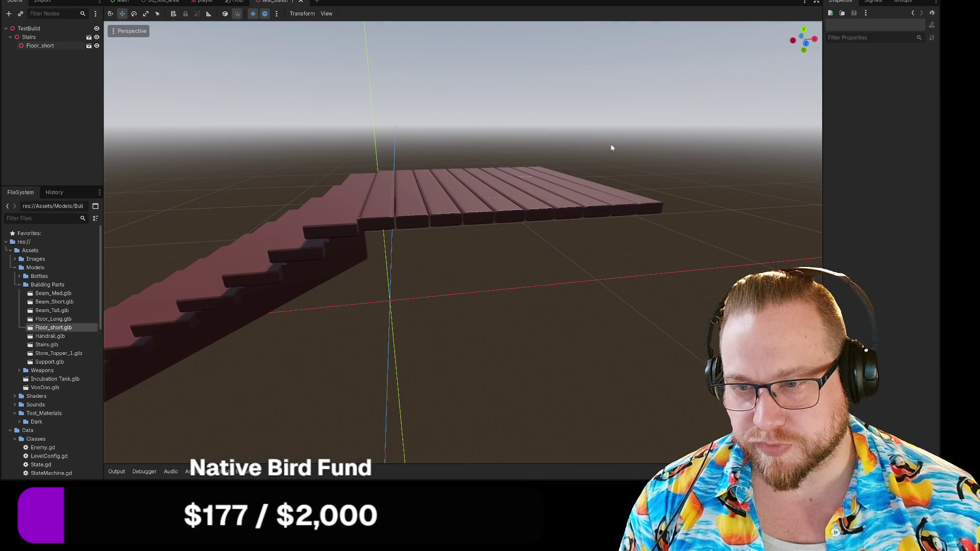
pyautogui.moveTo(611, 141)
pyautogui.mouseDown()
pyautogui.moveTo(570, 155)
pyautogui.moveTo(366, 158)
pyautogui.moveTo(455, 143)
pyautogui.moveTo(519, 150)
pyautogui.moveTo(225, 193)
pyautogui.mouseUp()
# Place a Floor_Long at landing height against the landing, then start adding a child node under TestBuild.
pyautogui.moveTo(53, 319)
pyautogui.mouseDown()
pyautogui.moveTo(429, 228)
pyautogui.moveTo(346, 220)
pyautogui.moveTo(420, 258)
pyautogui.moveTo(464, 256)
pyautogui.mouseUp()
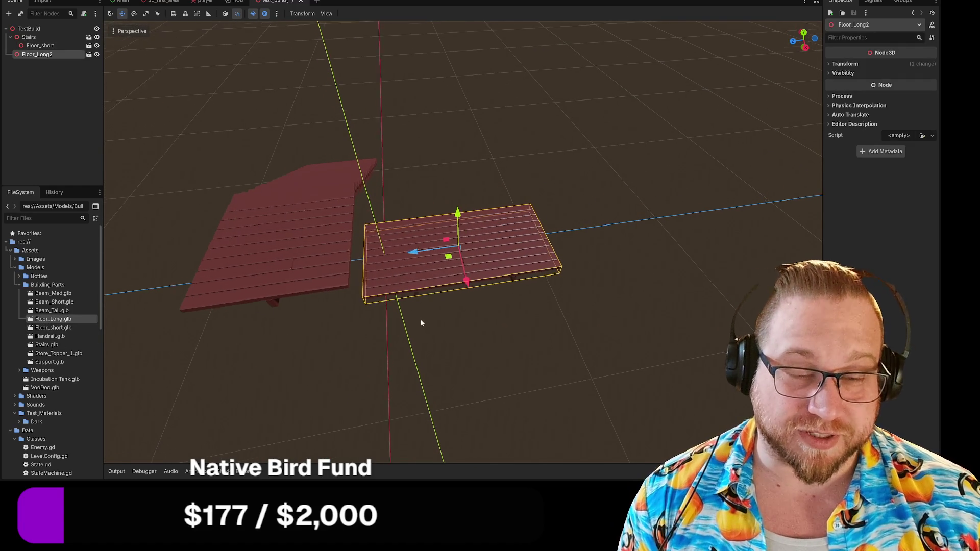
pyautogui.moveTo(456, 210); pyautogui.dragTo(454, 125)
pyautogui.moveTo(462, 197); pyautogui.dragTo(460, 237)
pyautogui.moveTo(419, 207); pyautogui.dragTo(438, 210)
pyautogui.click(448, 289)
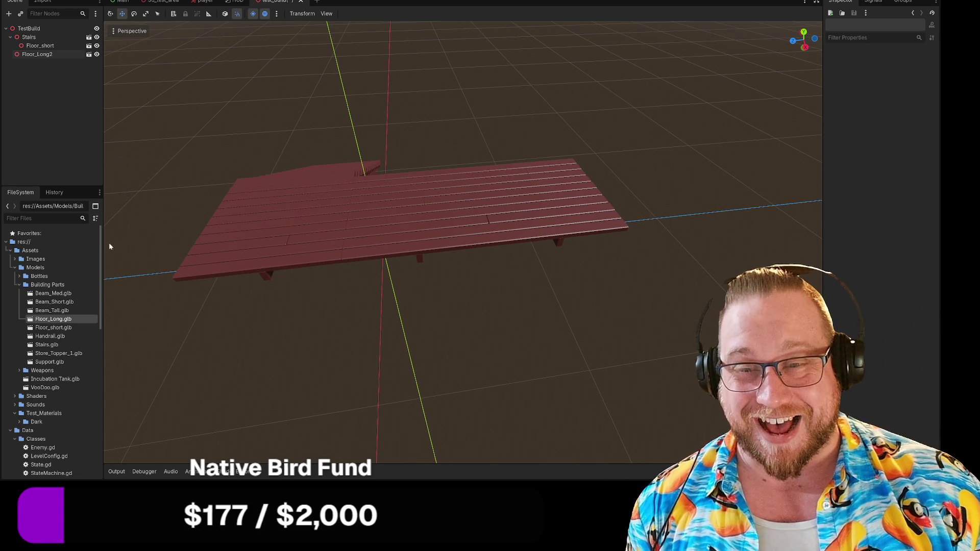
pyautogui.rightClick(30, 29)
pyautogui.click(64, 36)
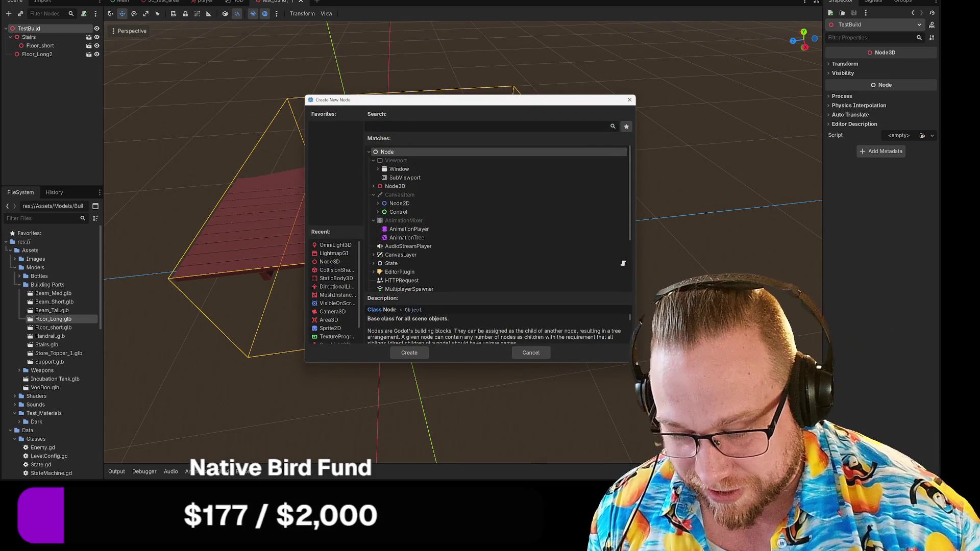
# Create a MeshInstance3D node and give it a New BoxMesh.
pyautogui.write('mesh')
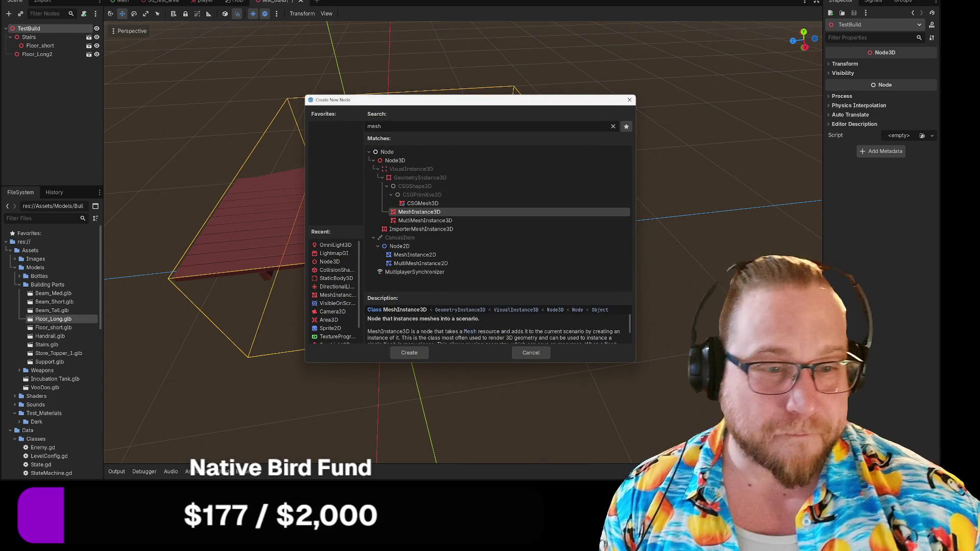
pyautogui.click(409, 353)
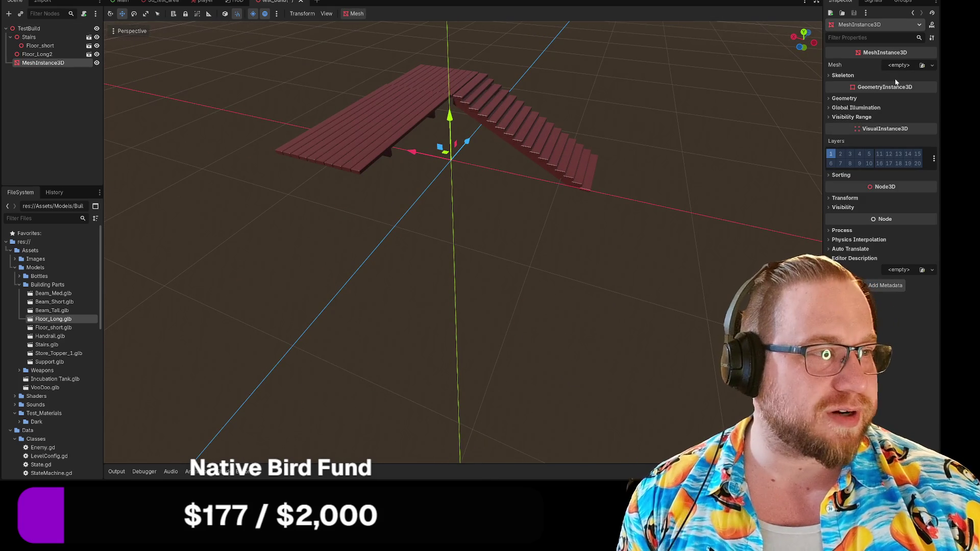
pyautogui.click(897, 66)
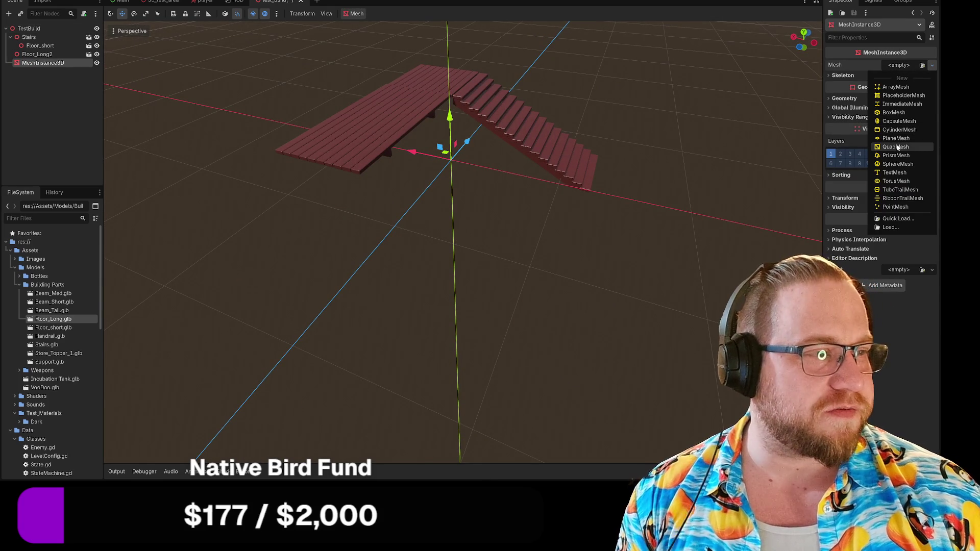
pyautogui.click(894, 112)
# Move the box cube up above the long floor and left along X.
pyautogui.scroll(-5, 519, 194)
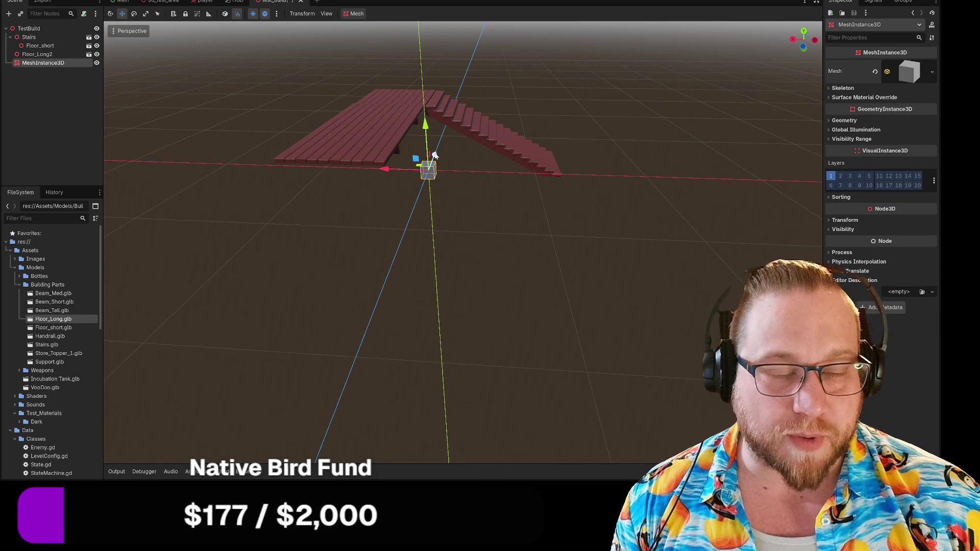
pyautogui.moveTo(308, 217)
pyautogui.mouseDown()
pyautogui.moveTo(384, 238)
pyautogui.moveTo(390, 274)
pyautogui.moveTo(570, 287)
pyautogui.mouseUp()
pyautogui.scroll(3, 393, 265)
pyautogui.moveTo(506, 344); pyautogui.dragTo(513, 284)
pyautogui.moveTo(592, 254); pyautogui.dragTo(598, 235)
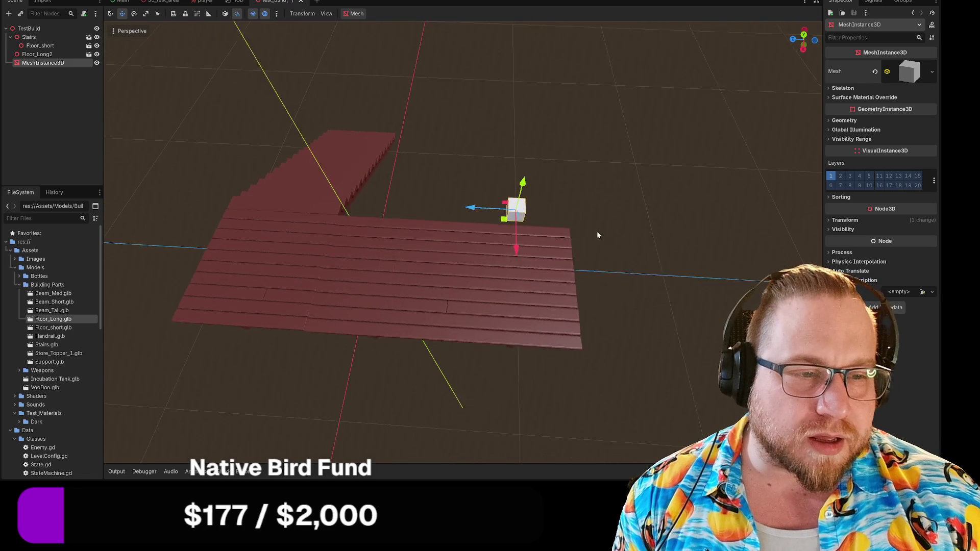
pyautogui.moveTo(473, 209)
pyautogui.mouseDown()
pyautogui.moveTo(352, 203)
pyautogui.moveTo(380, 203)
pyautogui.mouseUp()
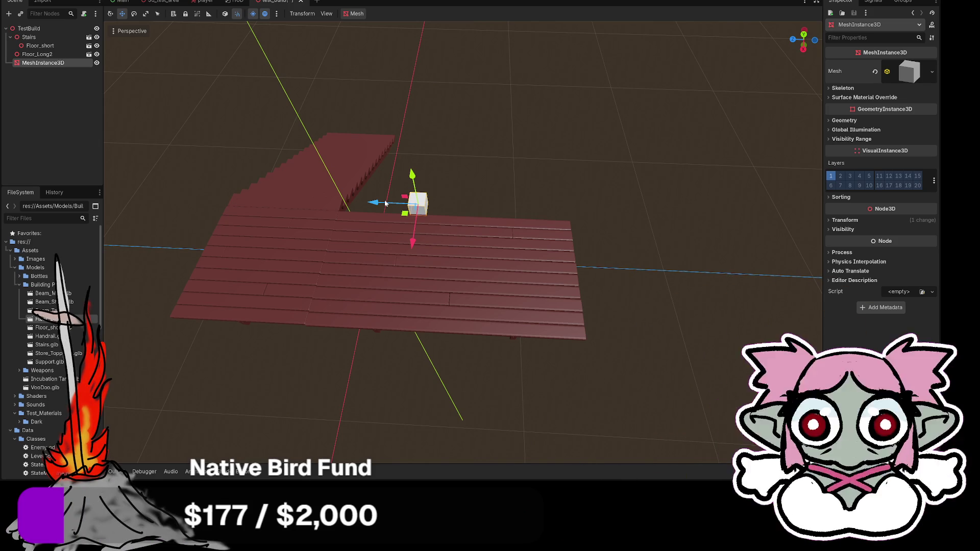
# Move the cube -3 along Z, restricting movement to the Z axis.
pyautogui.moveTo(524, 181)
pyautogui.mouseDown()
pyautogui.moveTo(481, 182)
pyautogui.moveTo(376, 149)
pyautogui.moveTo(341, 167)
pyautogui.moveTo(803, 116)
pyautogui.mouseUp()
pyautogui.click(835, 90)
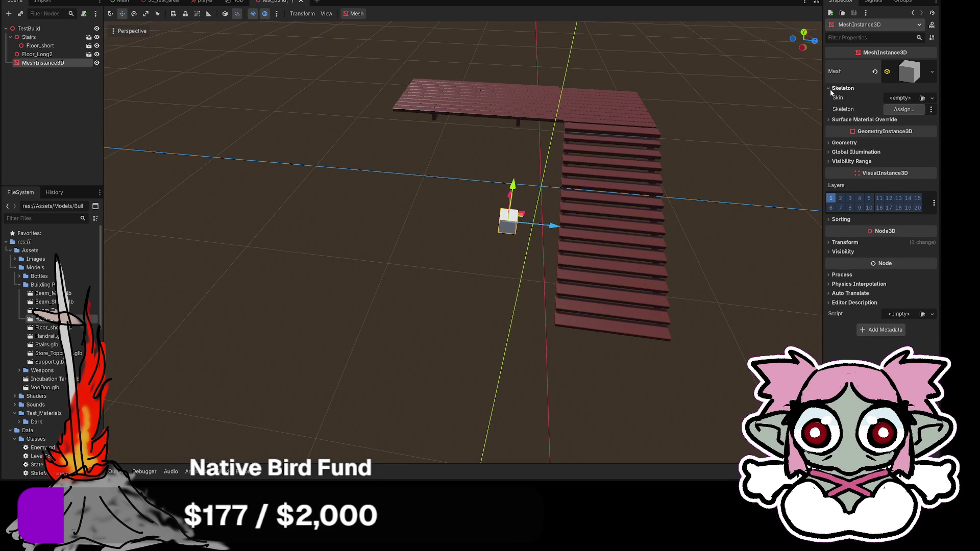
pyautogui.click(829, 89)
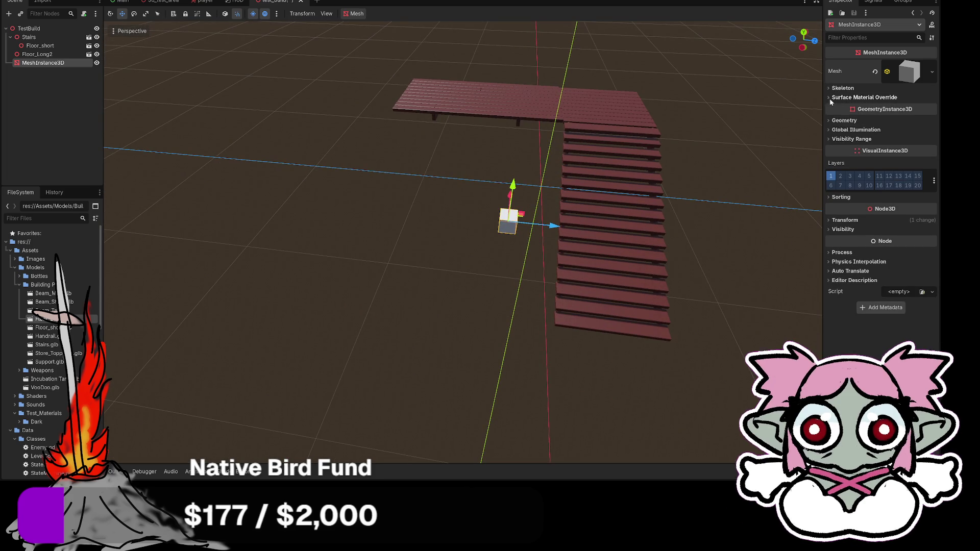
pyautogui.click(832, 121)
pyautogui.click(830, 121)
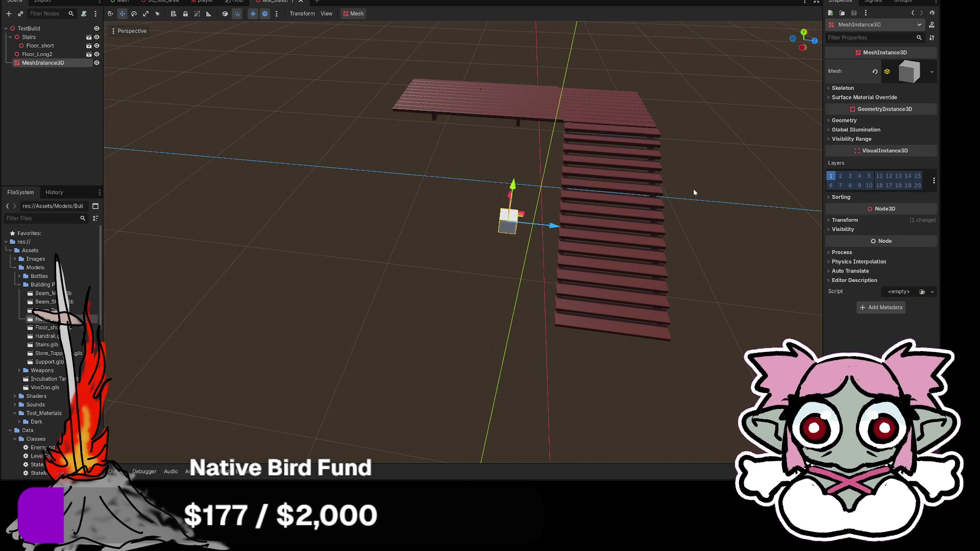
pyautogui.moveTo(437, 285)
pyautogui.mouseDown()
pyautogui.moveTo(552, 197)
pyautogui.moveTo(504, 207)
pyautogui.mouseUp()
pyautogui.press('g')
pyautogui.press('z')
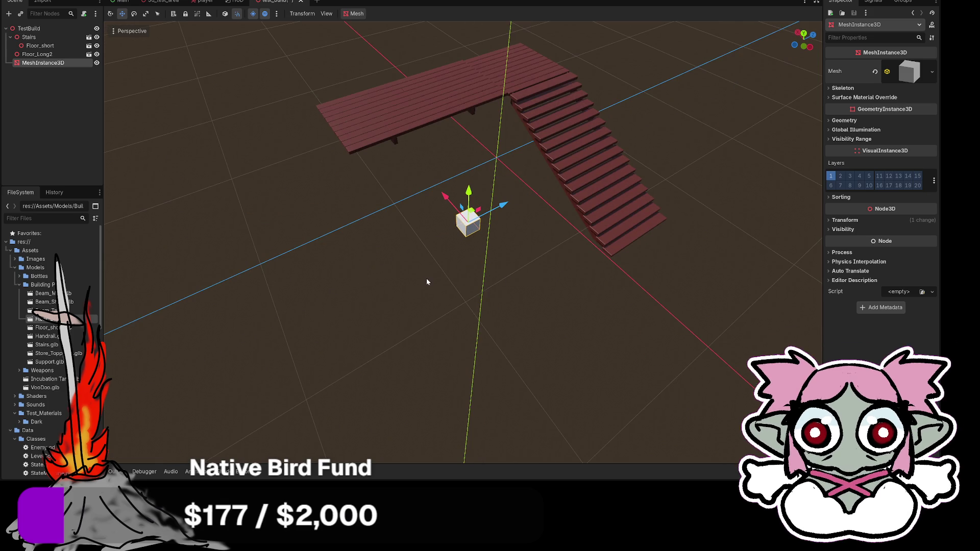
pyautogui.moveTo(353, 292); pyautogui.dragTo(783, 114)
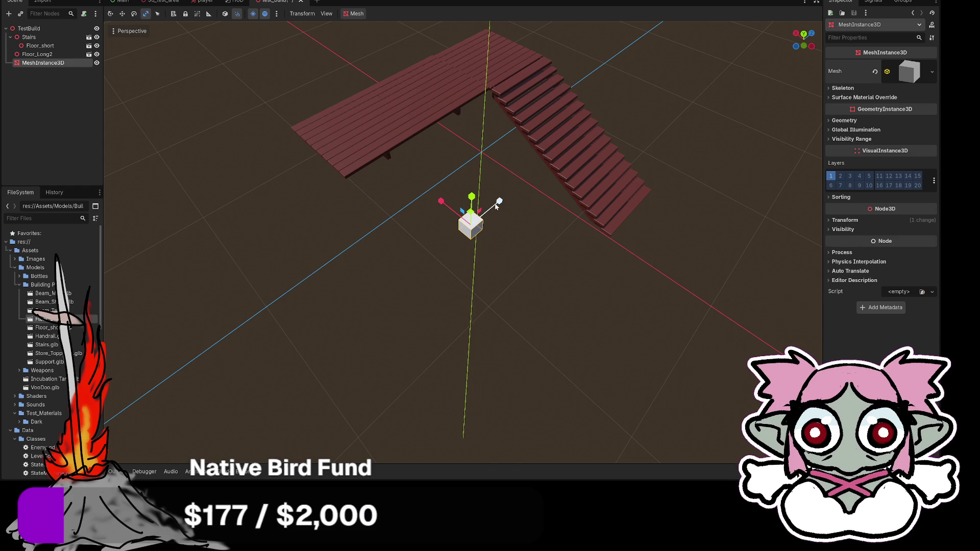
# Scale the cube up evenly and stretch it along Z to 10.769.
pyautogui.click(844, 219)
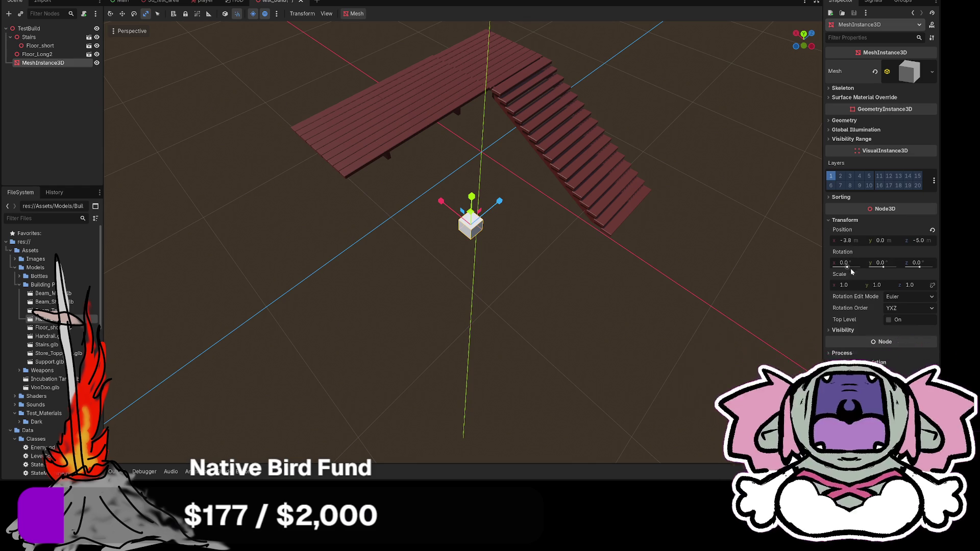
pyautogui.moveTo(844, 284); pyautogui.dragTo(873, 284)
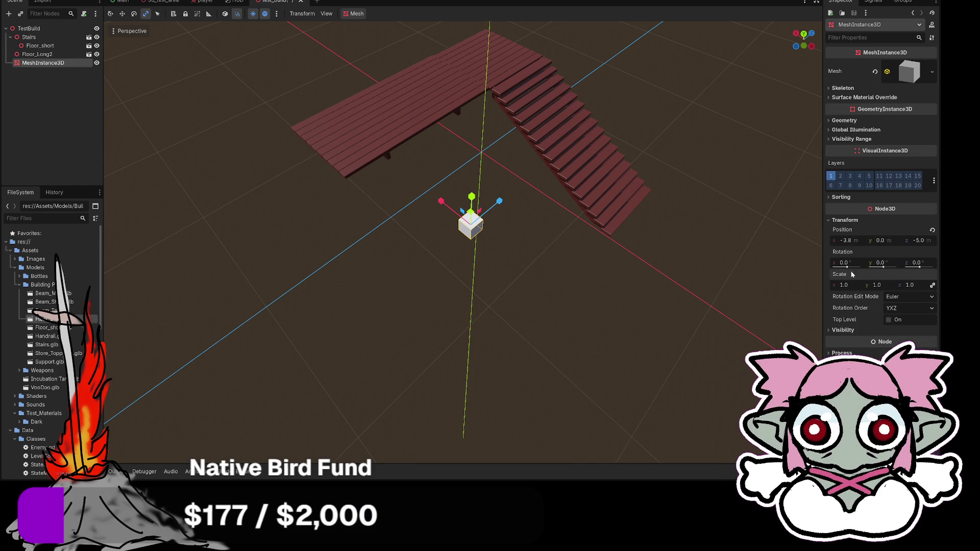
pyautogui.moveTo(846, 285); pyautogui.dragTo(977, 284)
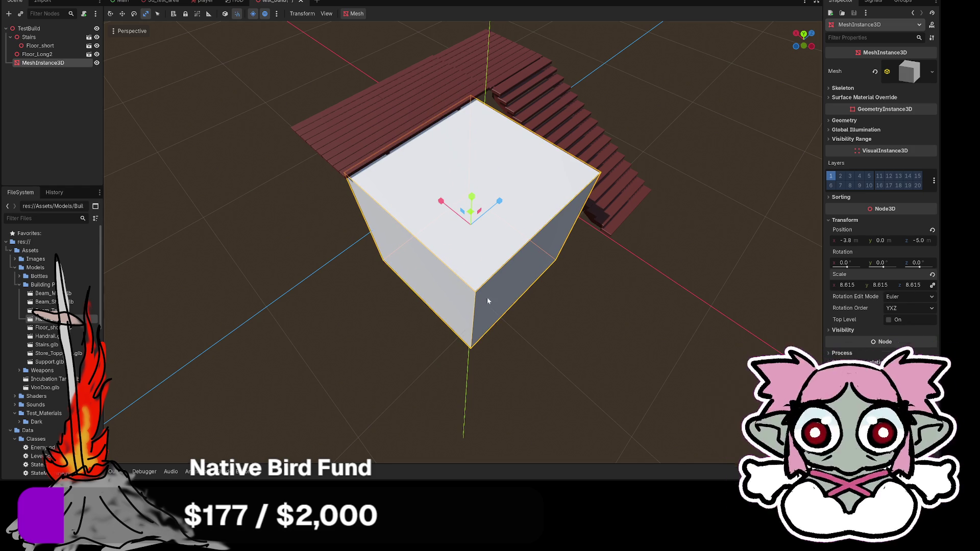
pyautogui.moveTo(343, 348)
pyautogui.mouseDown()
pyautogui.moveTo(435, 350)
pyautogui.moveTo(472, 381)
pyautogui.moveTo(485, 360)
pyautogui.mouseUp()
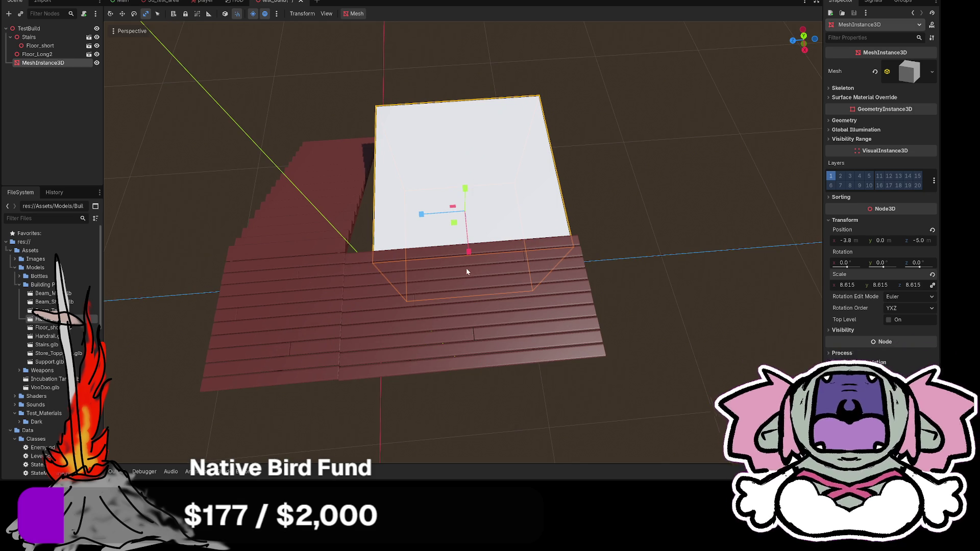
pyautogui.moveTo(556, 264); pyautogui.dragTo(561, 261)
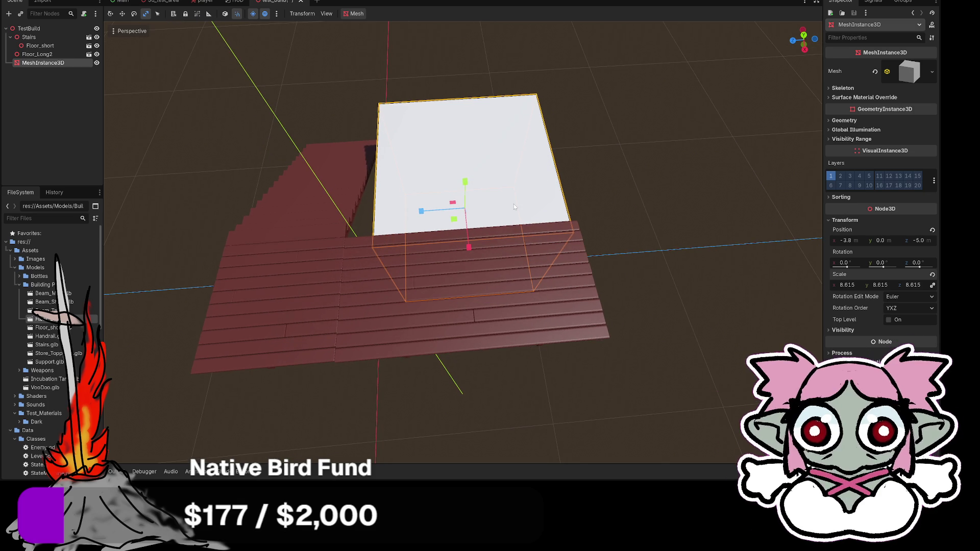
pyautogui.moveTo(420, 214)
pyautogui.mouseDown()
pyautogui.moveTo(389, 249)
pyautogui.moveTo(390, 217)
pyautogui.moveTo(394, 253)
pyautogui.moveTo(421, 215)
pyautogui.moveTo(516, 205)
pyautogui.mouseUp()
# Reposition the box along Z and slide it further along X.
pyautogui.press('e')
pyautogui.press('g')
pyautogui.press('z')
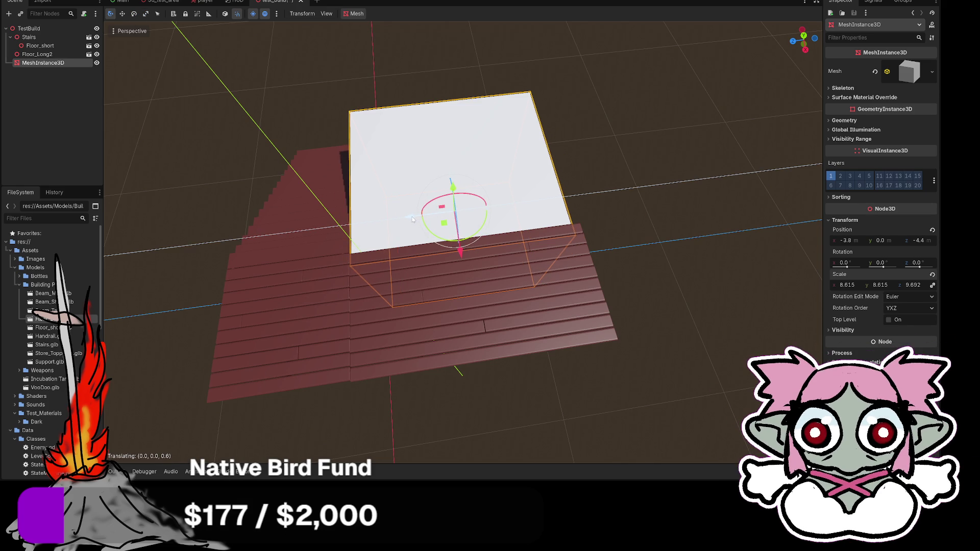
pyautogui.click(413, 219)
pyautogui.moveTo(414, 219)
pyautogui.mouseDown()
pyautogui.moveTo(399, 262)
pyautogui.moveTo(313, 247)
pyautogui.mouseUp()
pyautogui.moveTo(431, 198); pyautogui.dragTo(434, 200)
pyautogui.moveTo(322, 216); pyautogui.dragTo(424, 263)
pyautogui.click(652, 175)
pyautogui.moveTo(651, 175)
pyautogui.mouseDown()
pyautogui.moveTo(723, 182)
pyautogui.moveTo(509, 238)
pyautogui.mouseUp()
# Scale the box's height down and raise it up under the floor.
pyautogui.click(385, 208)
pyautogui.moveTo(384, 208)
pyautogui.mouseDown()
pyautogui.moveTo(415, 295)
pyautogui.moveTo(383, 284)
pyautogui.moveTo(417, 294)
pyautogui.mouseUp()
pyautogui.press('r')
pyautogui.moveTo(616, 281); pyautogui.dragTo(466, 294)
pyautogui.moveTo(458, 147); pyautogui.dragTo(471, 240)
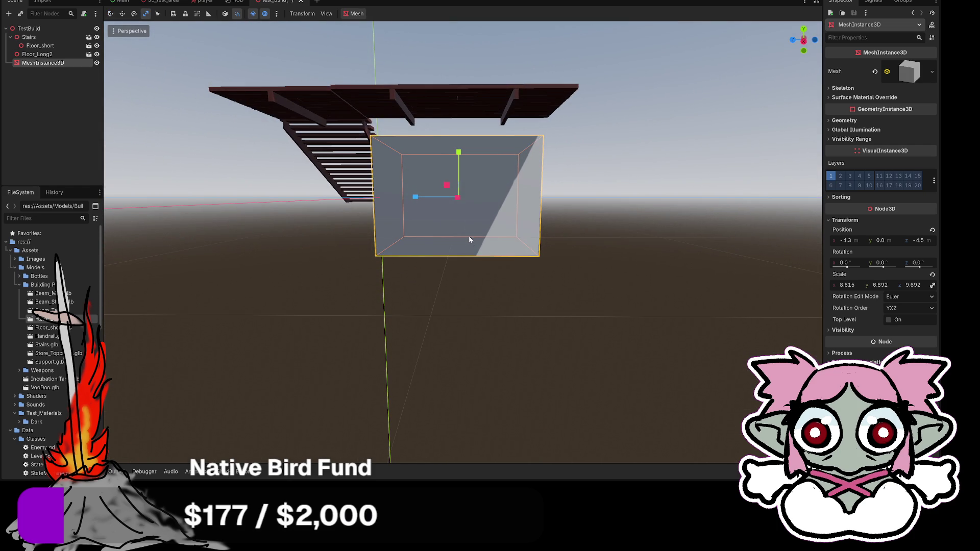
pyautogui.moveTo(458, 153); pyautogui.dragTo(458, 161)
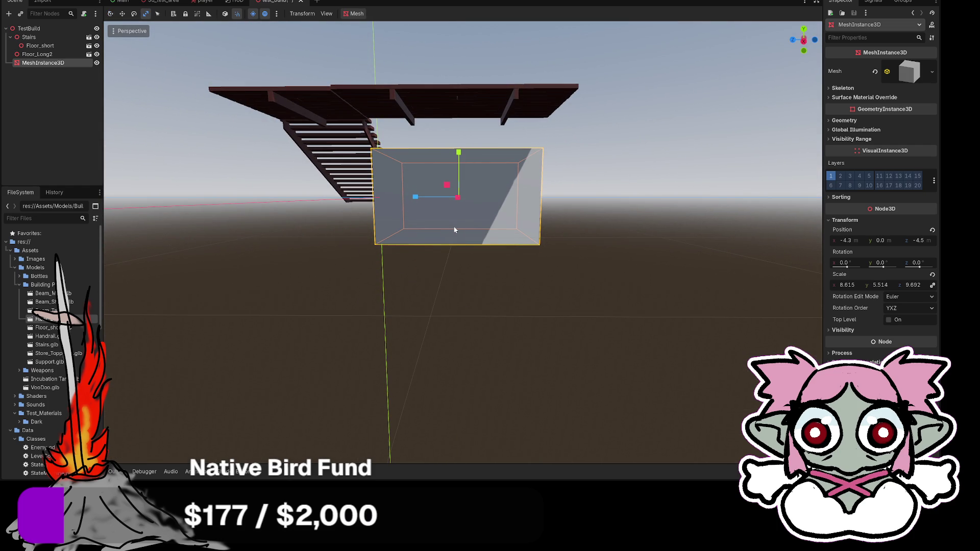
pyautogui.press('w')
pyautogui.moveTo(460, 157); pyautogui.dragTo(458, 128)
pyautogui.click(496, 254)
pyautogui.moveTo(496, 254)
pyautogui.mouseDown()
pyautogui.moveTo(673, 271)
pyautogui.moveTo(488, 275)
pyautogui.moveTo(430, 295)
pyautogui.moveTo(406, 270)
pyautogui.moveTo(394, 283)
pyautogui.moveTo(449, 293)
pyautogui.moveTo(546, 283)
pyautogui.moveTo(663, 247)
pyautogui.moveTo(673, 231)
pyautogui.moveTo(669, 249)
pyautogui.moveTo(734, 206)
pyautogui.moveTo(692, 219)
pyautogui.mouseUp()
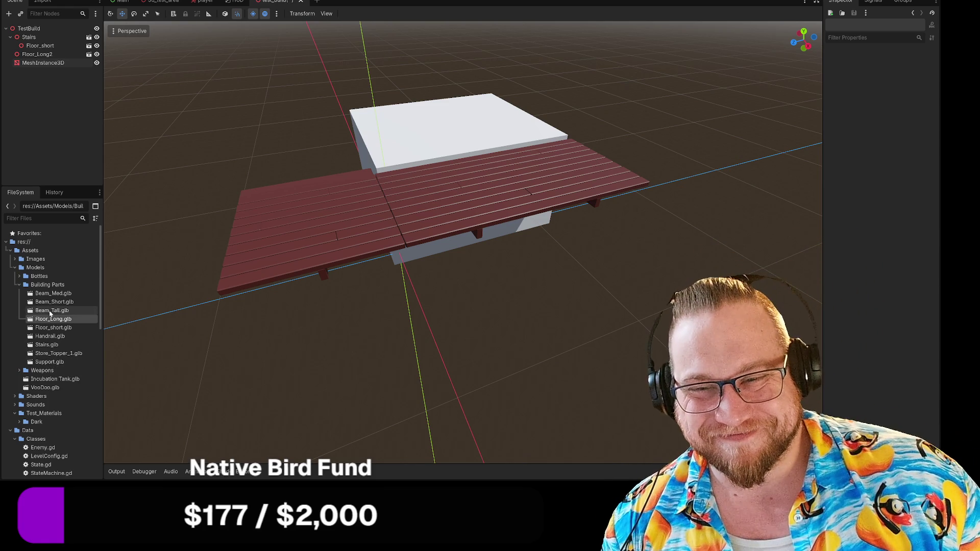
# Add two Handrail instances and lift them side by side onto the long floor's edge.
pyautogui.moveTo(50, 337)
pyautogui.mouseDown()
pyautogui.moveTo(305, 237)
pyautogui.moveTo(327, 321)
pyautogui.moveTo(279, 209)
pyautogui.moveTo(306, 298)
pyautogui.moveTo(255, 148)
pyautogui.moveTo(256, 259)
pyautogui.moveTo(251, 250)
pyautogui.mouseUp()
pyautogui.click(320, 321)
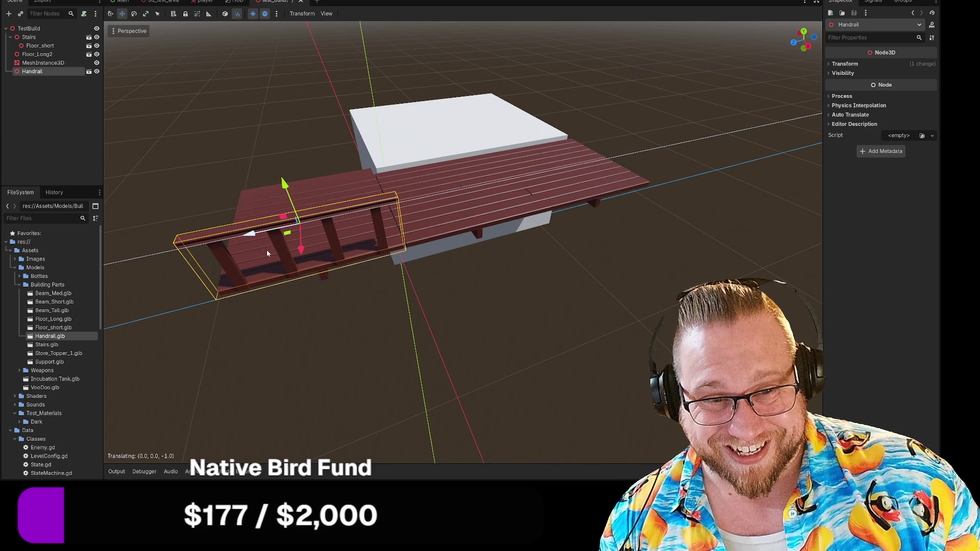
pyautogui.click(377, 391)
pyautogui.moveTo(381, 396)
pyautogui.mouseDown()
pyautogui.moveTo(407, 380)
pyautogui.moveTo(407, 367)
pyautogui.moveTo(384, 381)
pyautogui.mouseUp()
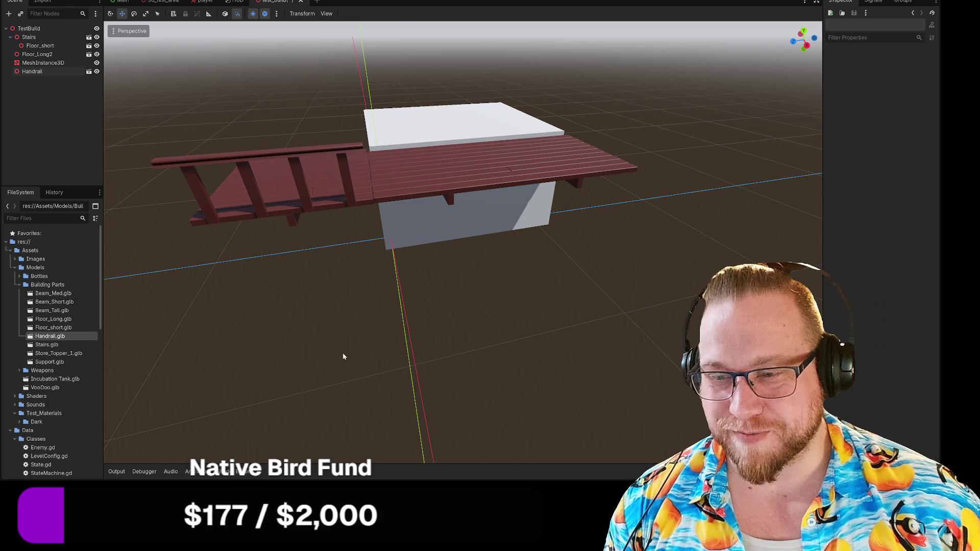
pyautogui.moveTo(50, 336)
pyautogui.mouseDown()
pyautogui.moveTo(383, 198)
pyautogui.moveTo(66, 70)
pyautogui.moveTo(33, 75)
pyautogui.moveTo(380, 153)
pyautogui.moveTo(433, 204)
pyautogui.moveTo(456, 283)
pyautogui.mouseUp()
pyautogui.moveTo(468, 294)
pyautogui.mouseDown()
pyautogui.moveTo(462, 311)
pyautogui.moveTo(456, 168)
pyautogui.moveTo(439, 97)
pyautogui.moveTo(467, 175)
pyautogui.moveTo(458, 163)
pyautogui.mouseUp()
pyautogui.click(397, 249)
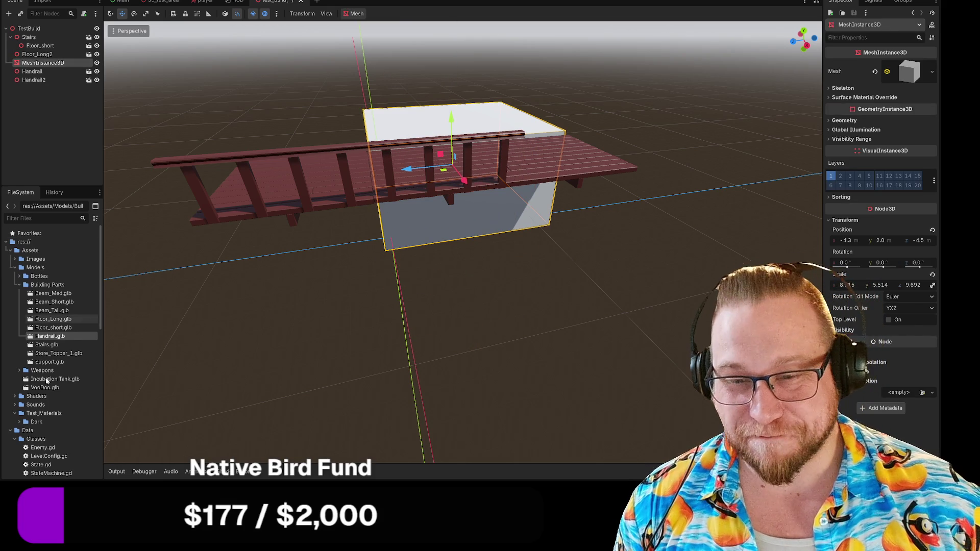
# Add Handrail3 from Handrail.glb, lifted onto the deck and aligned with the other railings.
pyautogui.moveTo(345, 358); pyautogui.dragTo(587, 273)
pyautogui.moveTo(587, 214)
pyautogui.mouseDown()
pyautogui.moveTo(568, 91)
pyautogui.moveTo(577, 63)
pyautogui.mouseUp()
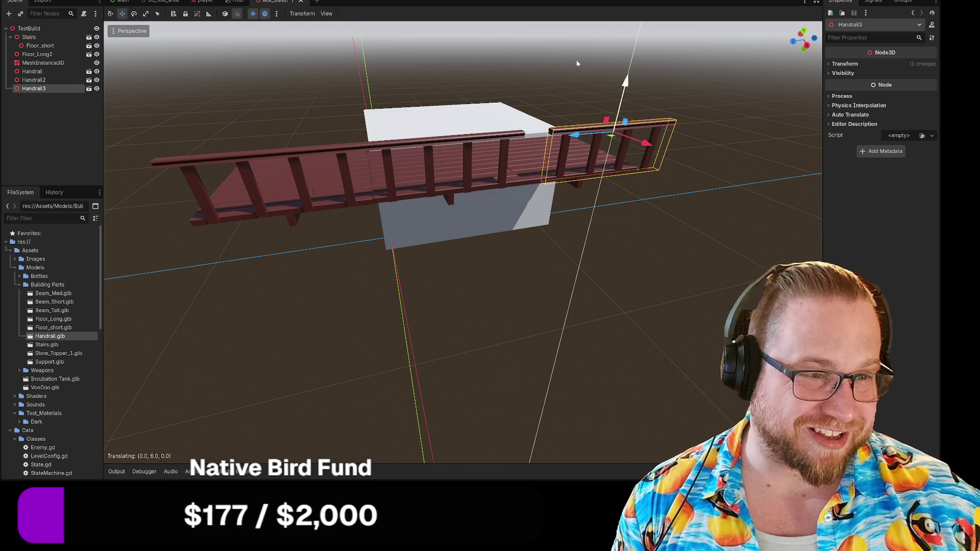
pyautogui.moveTo(580, 139); pyautogui.dragTo(554, 138)
pyautogui.click(538, 263)
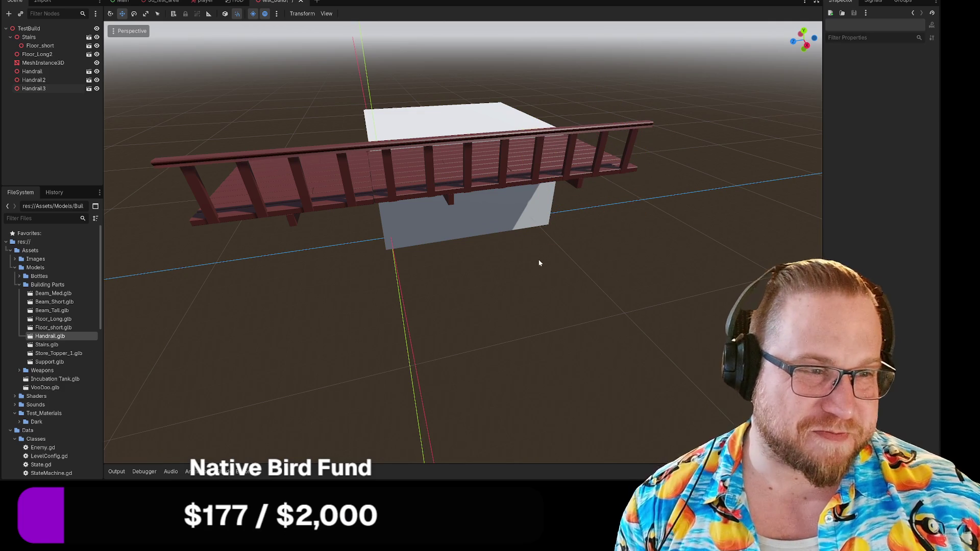
pyautogui.moveTo(518, 252); pyautogui.dragTo(417, 260)
# Add Handrail4 and position it along the stairs' top edge and the floor's front edge.
pyautogui.moveTo(50, 335)
pyautogui.mouseDown()
pyautogui.moveTo(386, 303)
pyautogui.moveTo(374, 276)
pyautogui.moveTo(355, 295)
pyautogui.moveTo(315, 292)
pyautogui.mouseUp()
pyautogui.press('e')
pyautogui.press('w')
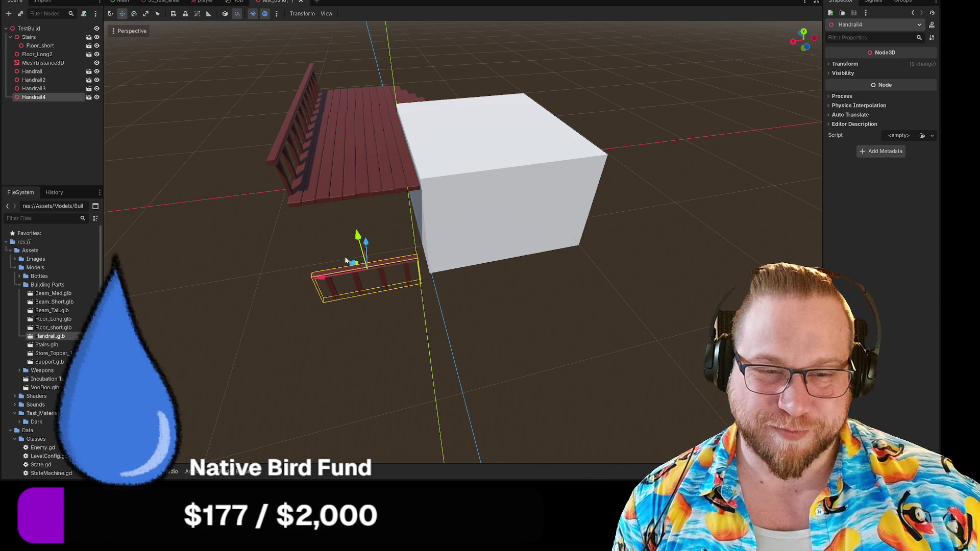
pyautogui.moveTo(357, 233)
pyautogui.mouseDown()
pyautogui.moveTo(329, 194)
pyautogui.moveTo(322, 94)
pyautogui.mouseUp()
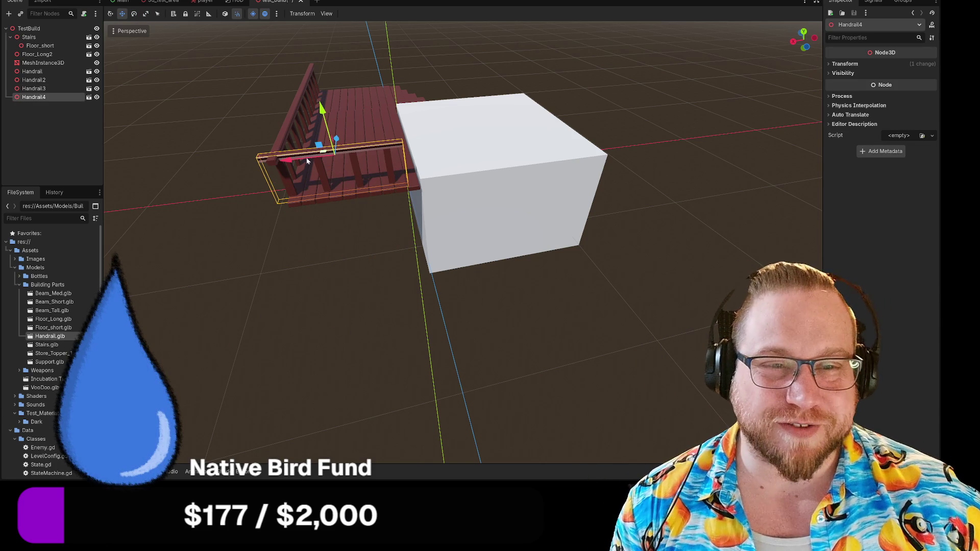
pyautogui.moveTo(288, 165); pyautogui.dragTo(304, 163)
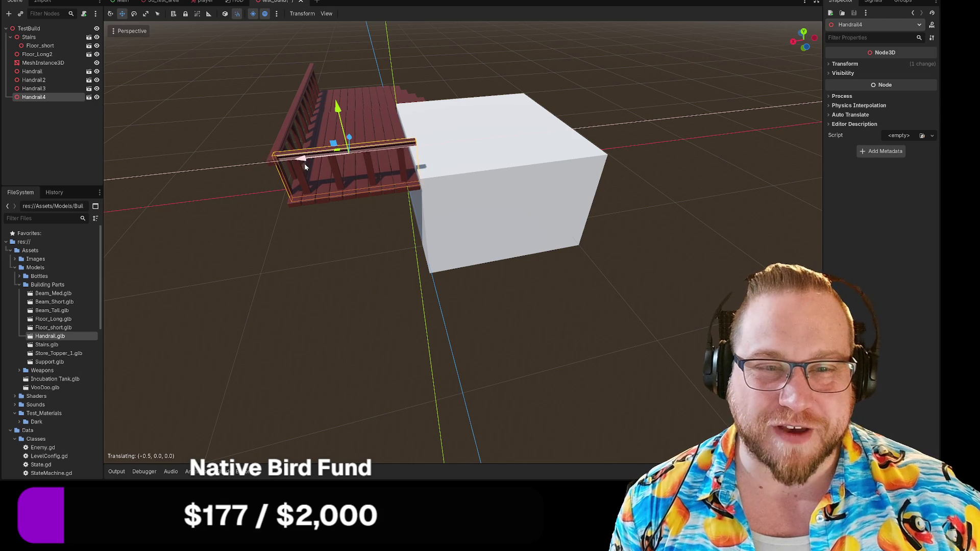
pyautogui.moveTo(352, 137); pyautogui.dragTo(340, 178)
pyautogui.click(317, 317)
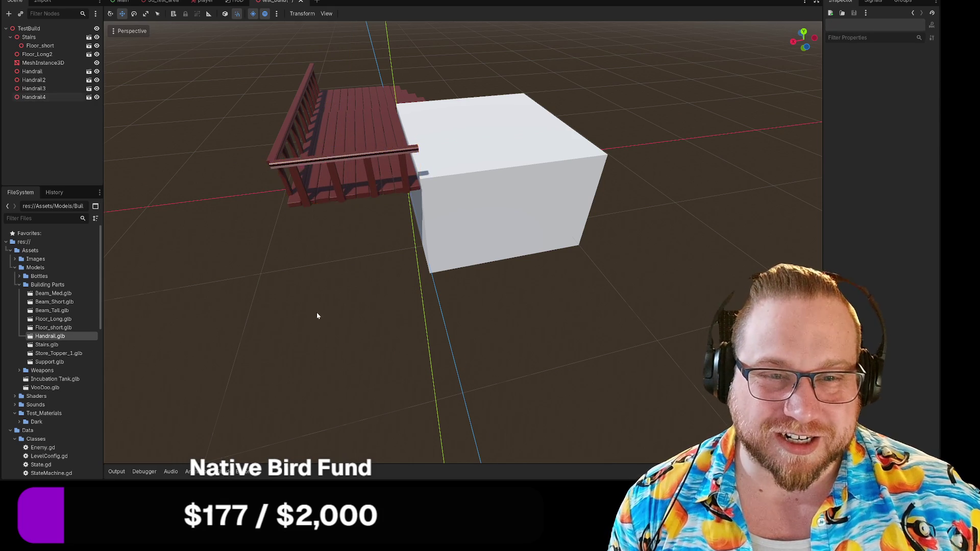
pyautogui.moveTo(316, 317); pyautogui.dragTo(370, 313)
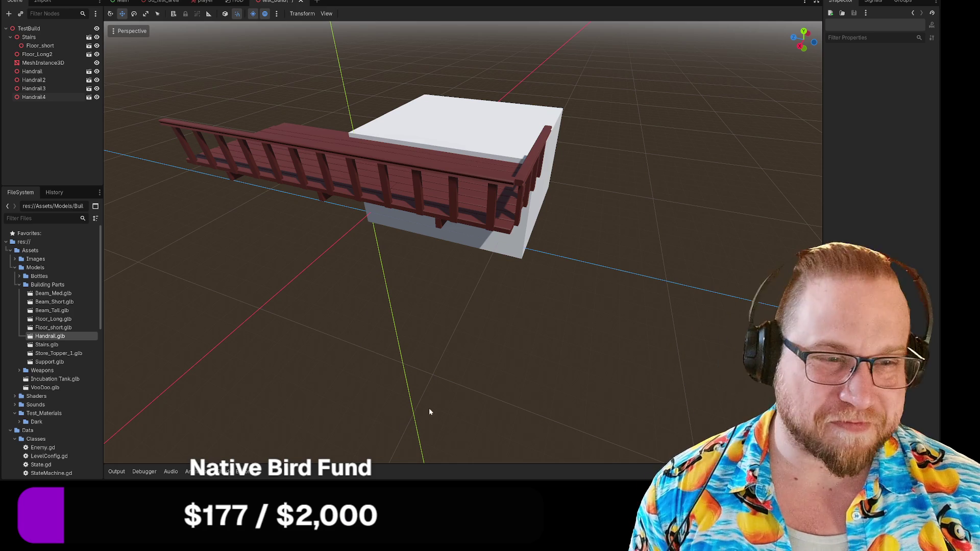
# Add a fifth handrail rotated -90° and place it across the landing's end.
pyautogui.moveTo(628, 273)
pyautogui.mouseDown()
pyautogui.moveTo(641, 272)
pyautogui.moveTo(566, 286)
pyautogui.moveTo(640, 280)
pyautogui.moveTo(478, 309)
pyautogui.moveTo(529, 315)
pyautogui.moveTo(528, 302)
pyautogui.mouseUp()
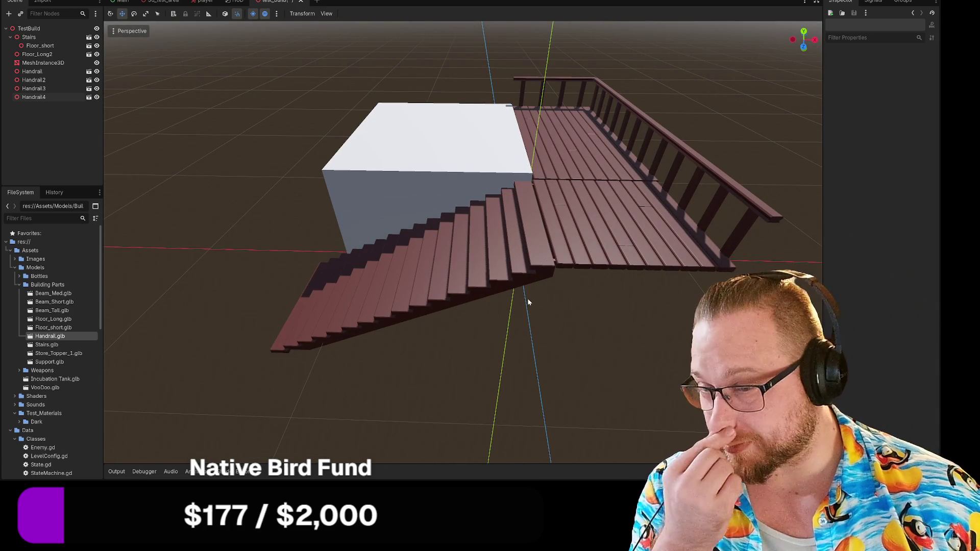
pyautogui.moveTo(59, 338)
pyautogui.mouseDown()
pyautogui.moveTo(113, 117)
pyautogui.moveTo(559, 267)
pyautogui.moveTo(591, 355)
pyautogui.moveTo(546, 367)
pyautogui.moveTo(561, 358)
pyautogui.mouseUp()
pyautogui.press('e')
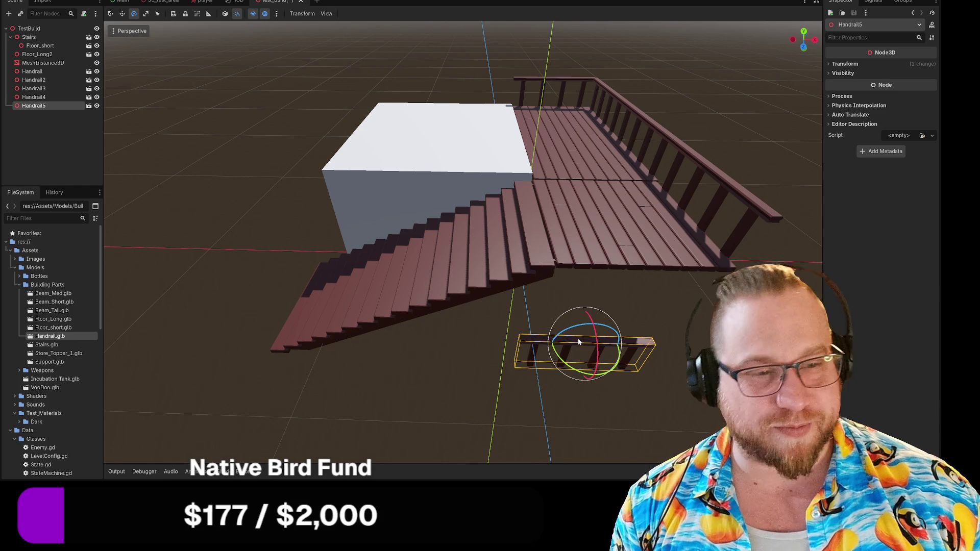
pyautogui.press('w')
pyautogui.moveTo(578, 341)
pyautogui.mouseDown()
pyautogui.moveTo(663, 224)
pyautogui.moveTo(662, 259)
pyautogui.mouseUp()
pyautogui.moveTo(696, 227)
pyautogui.mouseDown()
pyautogui.moveTo(719, 229)
pyautogui.moveTo(708, 229)
pyautogui.mouseUp()
pyautogui.click(696, 341)
pyautogui.moveTo(707, 343); pyautogui.dragTo(549, 282)
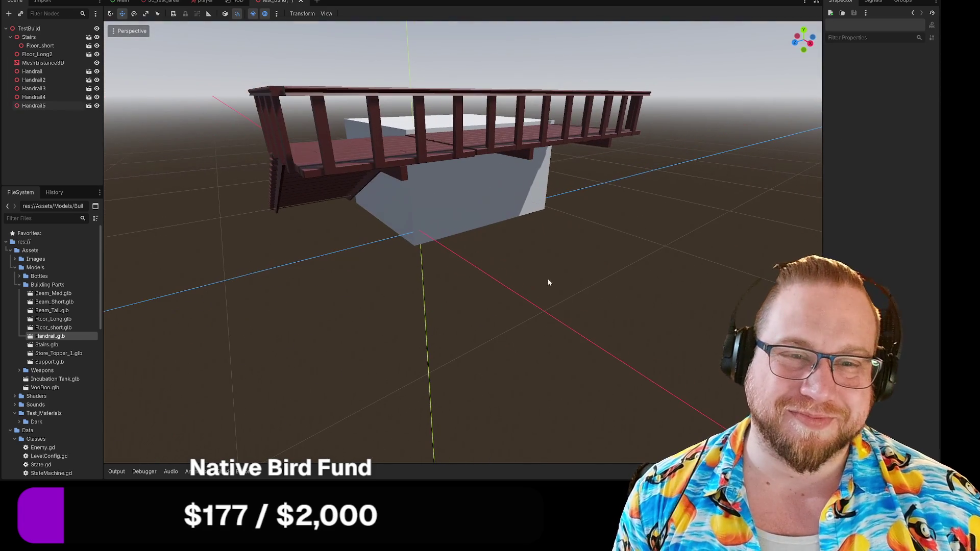
pyautogui.click(277, 139)
pyautogui.moveTo(215, 100); pyautogui.dragTo(215, 100)
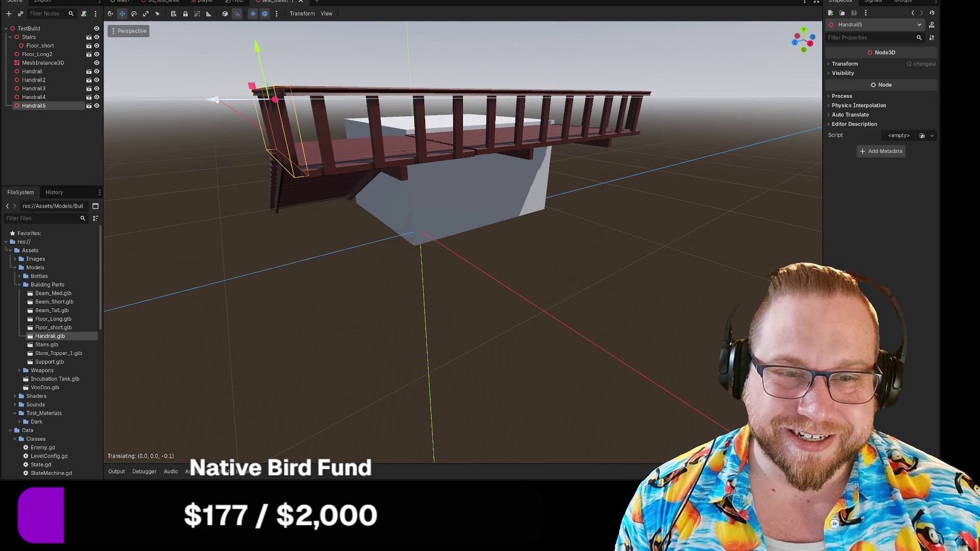
pyautogui.click(351, 283)
# Inspect the deck, then drop a Beam_Tall.glb post in and slide it along X.
pyautogui.moveTo(351, 283); pyautogui.dragTo(356, 299)
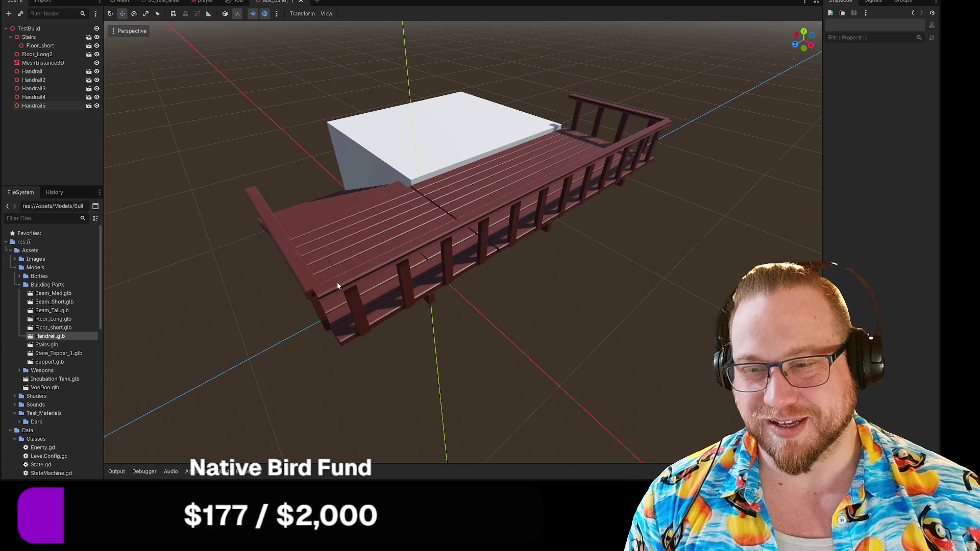
pyautogui.moveTo(592, 304)
pyautogui.mouseDown()
pyautogui.moveTo(682, 285)
pyautogui.moveTo(577, 309)
pyautogui.moveTo(485, 284)
pyautogui.moveTo(323, 302)
pyautogui.moveTo(551, 313)
pyautogui.moveTo(551, 300)
pyautogui.moveTo(551, 311)
pyautogui.moveTo(464, 312)
pyautogui.mouseUp()
pyautogui.moveTo(367, 321)
pyautogui.mouseDown()
pyautogui.moveTo(420, 289)
pyautogui.moveTo(193, 408)
pyautogui.mouseUp()
pyautogui.moveTo(51, 310)
pyautogui.mouseDown()
pyautogui.moveTo(323, 265)
pyautogui.moveTo(357, 173)
pyautogui.moveTo(367, 330)
pyautogui.moveTo(384, 370)
pyautogui.moveTo(365, 327)
pyautogui.moveTo(367, 225)
pyautogui.moveTo(430, 369)
pyautogui.mouseUp()
pyautogui.moveTo(437, 403)
pyautogui.mouseDown()
pyautogui.moveTo(458, 420)
pyautogui.moveTo(402, 433)
pyautogui.moveTo(400, 357)
pyautogui.mouseUp()
# Nudge Handrail5 along X to line it up with the railing.
pyautogui.click(390, 327)
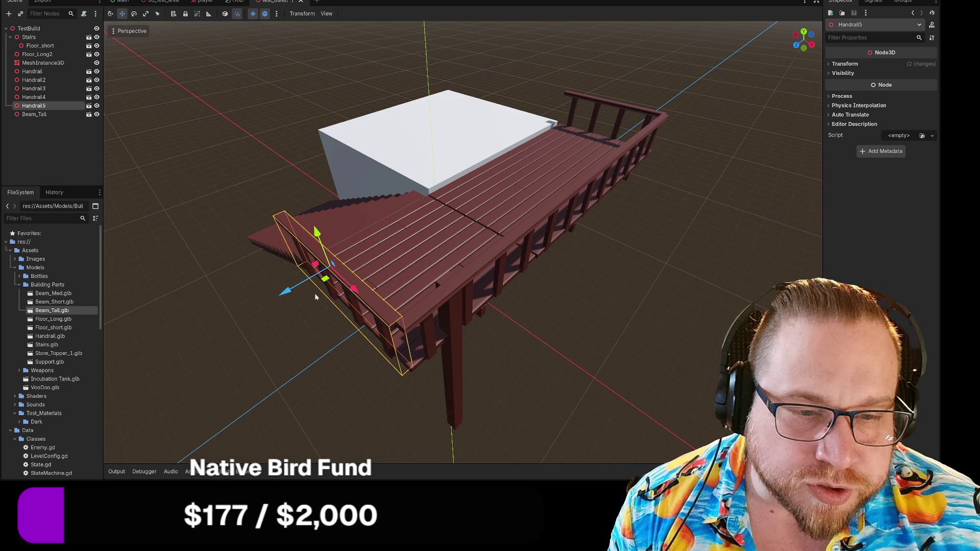
pyautogui.moveTo(348, 290); pyautogui.dragTo(358, 294)
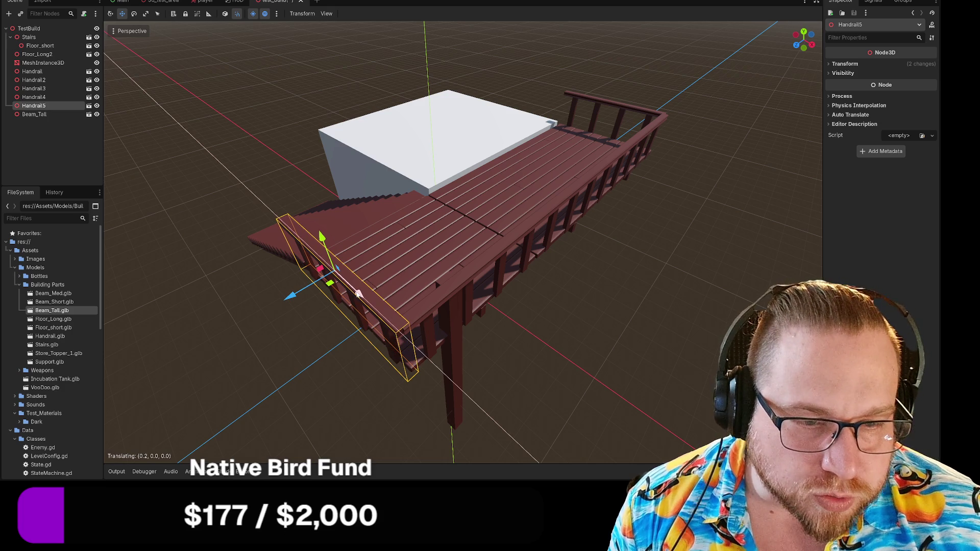
pyautogui.click(481, 406)
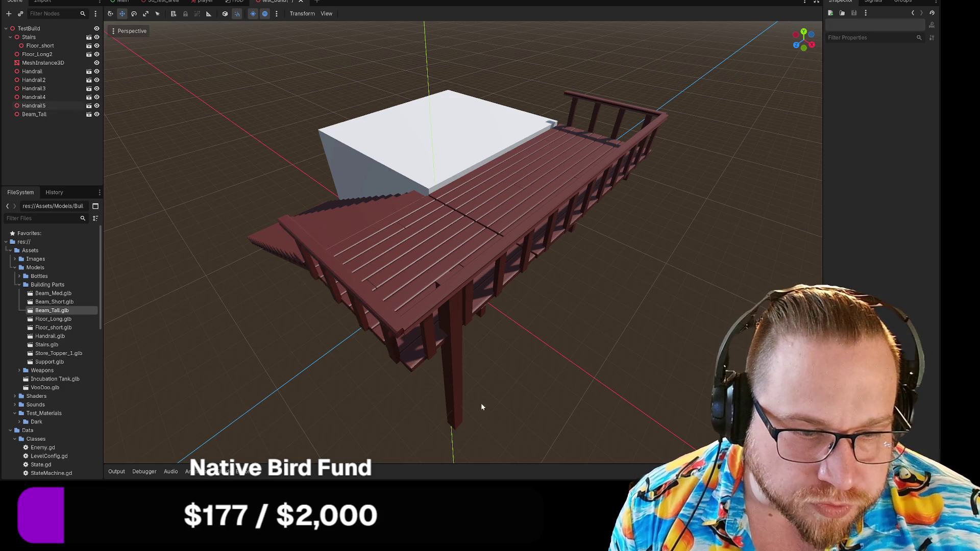
pyautogui.click(363, 299)
pyautogui.moveTo(360, 295); pyautogui.dragTo(366, 299)
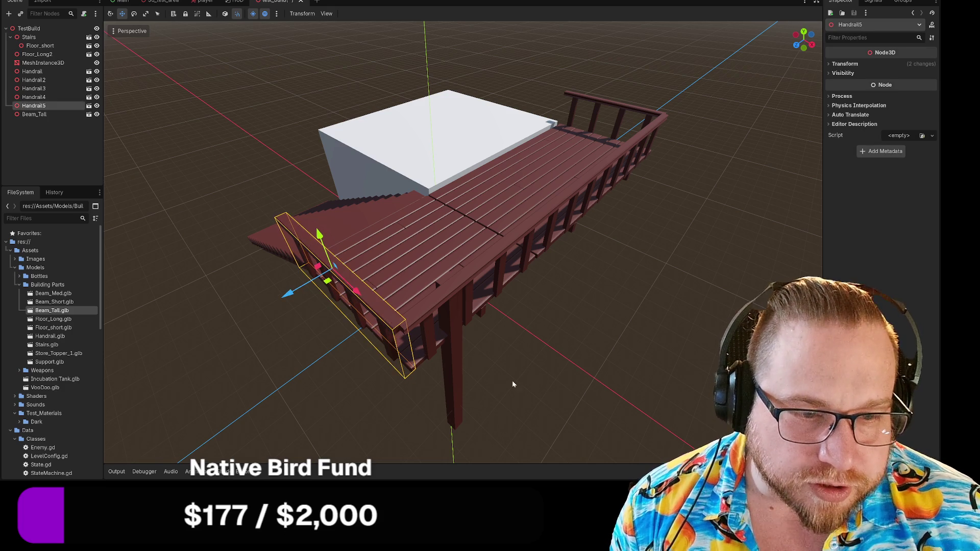
# Move Beam_Tall along Z and X under the deck's corner, then add a second tall beam.
pyautogui.click(513, 381)
pyautogui.click(454, 343)
pyautogui.moveTo(421, 403)
pyautogui.mouseDown()
pyautogui.moveTo(394, 428)
pyautogui.moveTo(408, 407)
pyautogui.moveTo(403, 361)
pyautogui.moveTo(416, 388)
pyautogui.mouseUp()
pyautogui.moveTo(538, 383)
pyautogui.mouseDown()
pyautogui.moveTo(524, 372)
pyautogui.moveTo(378, 362)
pyautogui.moveTo(368, 315)
pyautogui.mouseUp()
pyautogui.moveTo(401, 392); pyautogui.dragTo(390, 401)
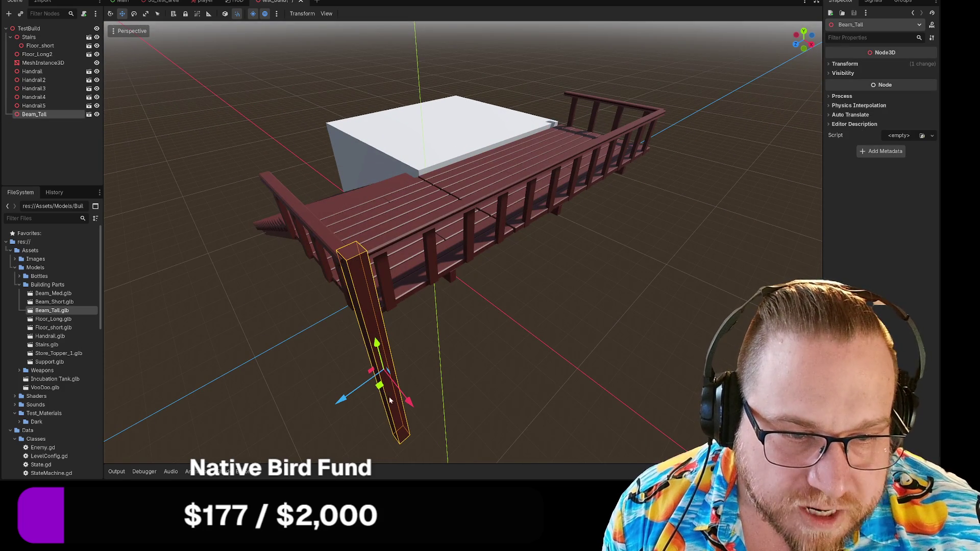
pyautogui.moveTo(511, 363)
pyautogui.mouseDown()
pyautogui.moveTo(471, 340)
pyautogui.moveTo(477, 330)
pyautogui.moveTo(463, 341)
pyautogui.moveTo(528, 337)
pyautogui.moveTo(520, 334)
pyautogui.mouseUp()
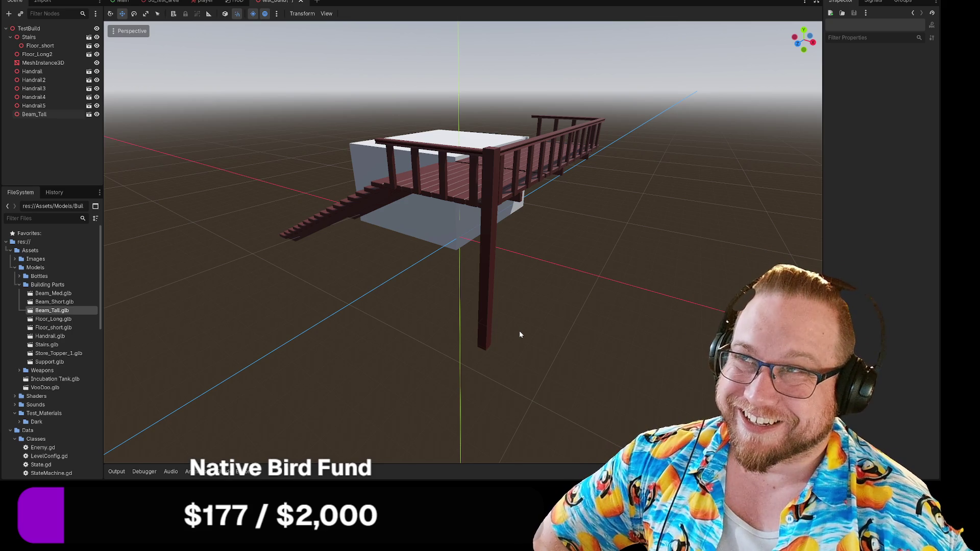
pyautogui.moveTo(520, 334); pyautogui.dragTo(580, 274)
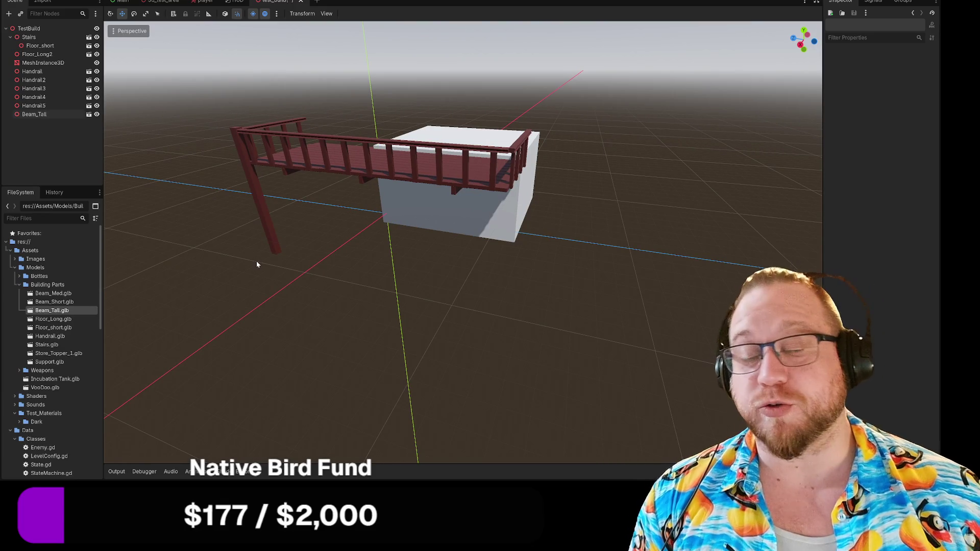
pyautogui.moveTo(44, 313)
pyautogui.mouseDown()
pyautogui.moveTo(492, 291)
pyautogui.moveTo(508, 306)
pyautogui.moveTo(508, 201)
pyautogui.mouseUp()
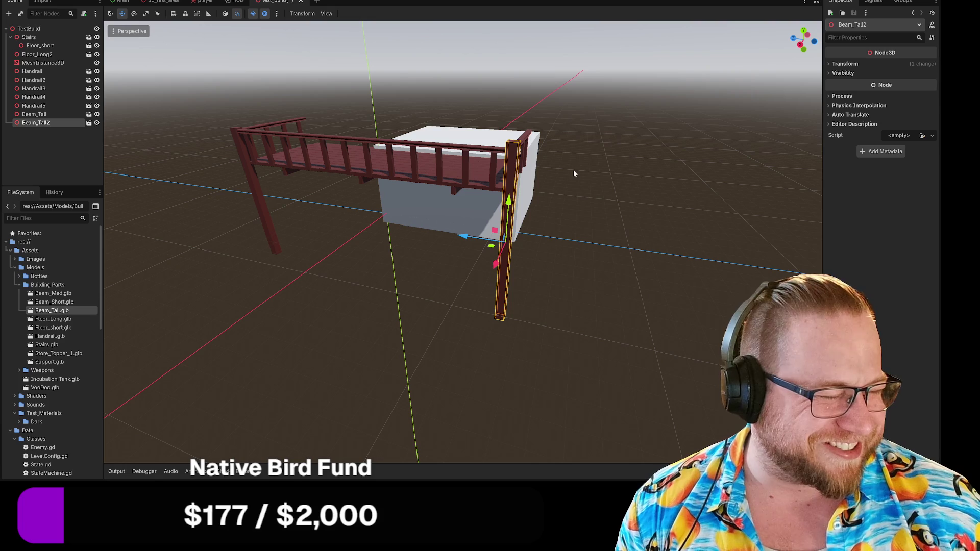
# Slide Beam_Tall2 along X and Z until it stands under the deck's other corner.
pyautogui.moveTo(593, 173); pyautogui.dragTo(350, 247)
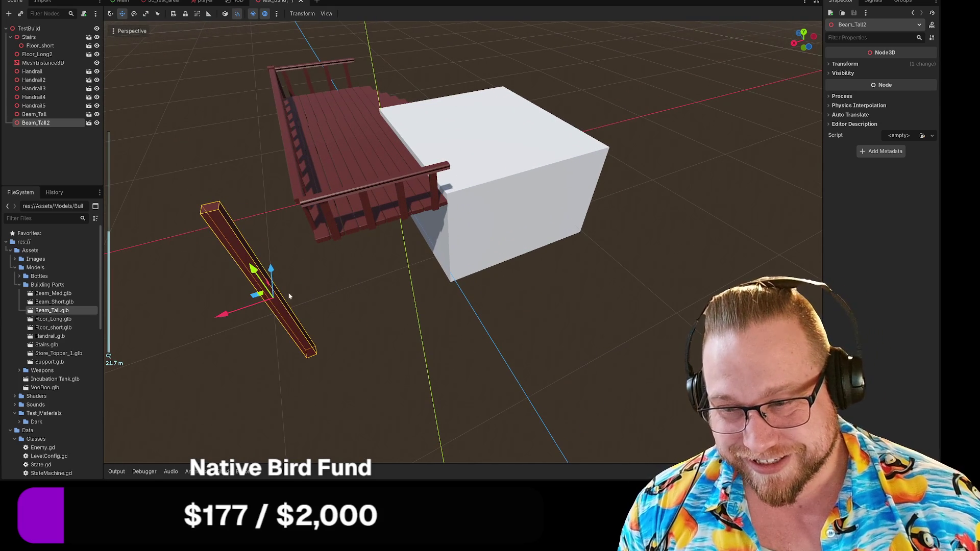
pyautogui.moveTo(230, 312)
pyautogui.mouseDown()
pyautogui.moveTo(274, 313)
pyautogui.moveTo(261, 237)
pyautogui.moveTo(286, 245)
pyautogui.moveTo(378, 322)
pyautogui.moveTo(427, 325)
pyautogui.moveTo(501, 341)
pyautogui.moveTo(476, 348)
pyautogui.moveTo(498, 348)
pyautogui.mouseUp()
pyautogui.scroll(5, 305, 254)
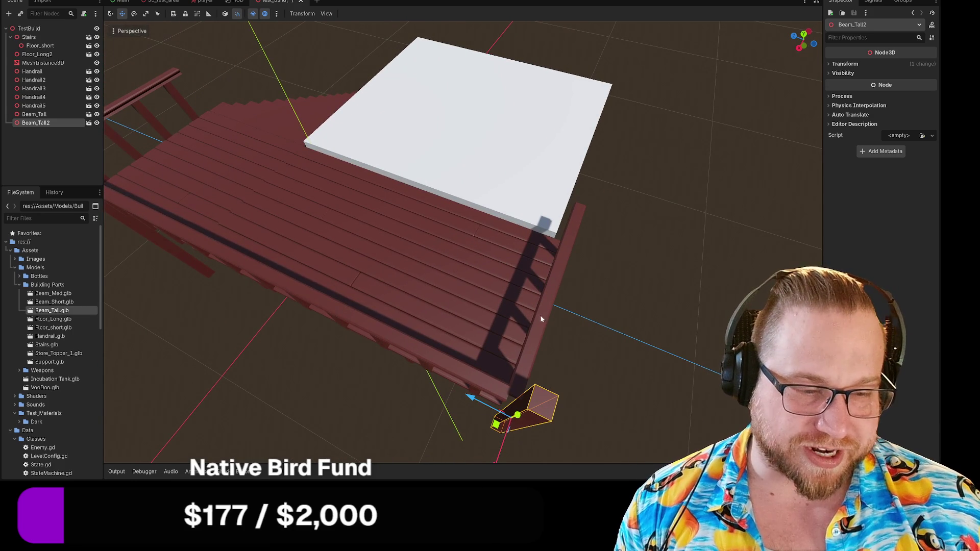
pyautogui.moveTo(547, 309)
pyautogui.mouseDown()
pyautogui.moveTo(610, 323)
pyautogui.moveTo(619, 374)
pyautogui.moveTo(546, 356)
pyautogui.moveTo(632, 366)
pyautogui.moveTo(491, 367)
pyautogui.mouseUp()
pyautogui.moveTo(391, 376)
pyautogui.mouseDown()
pyautogui.moveTo(400, 362)
pyautogui.moveTo(390, 367)
pyautogui.mouseUp()
pyautogui.moveTo(388, 313); pyautogui.dragTo(391, 315)
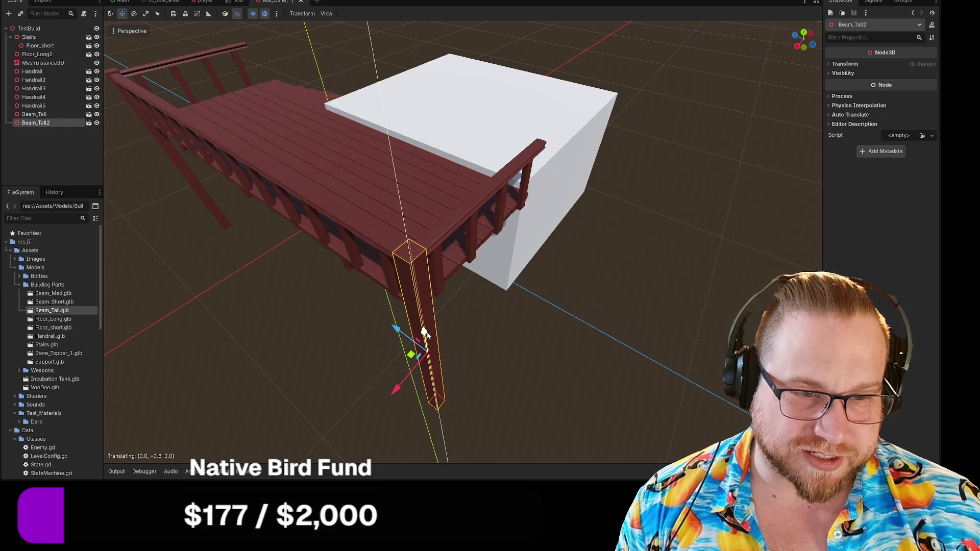
pyautogui.click(321, 325)
pyautogui.moveTo(321, 326)
pyautogui.mouseDown()
pyautogui.moveTo(302, 305)
pyautogui.moveTo(446, 288)
pyautogui.moveTo(527, 291)
pyautogui.moveTo(533, 314)
pyautogui.mouseUp()
pyautogui.scroll(-3, 357, 305)
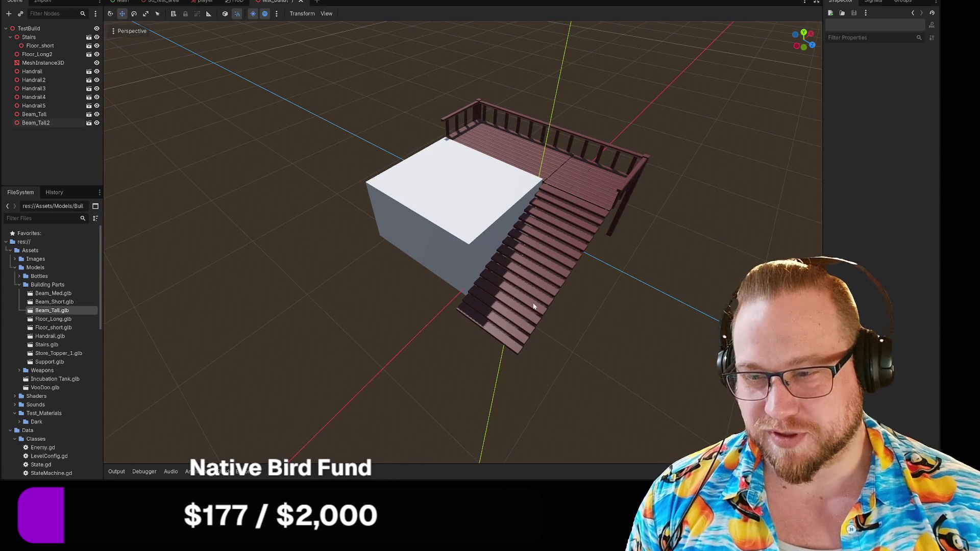
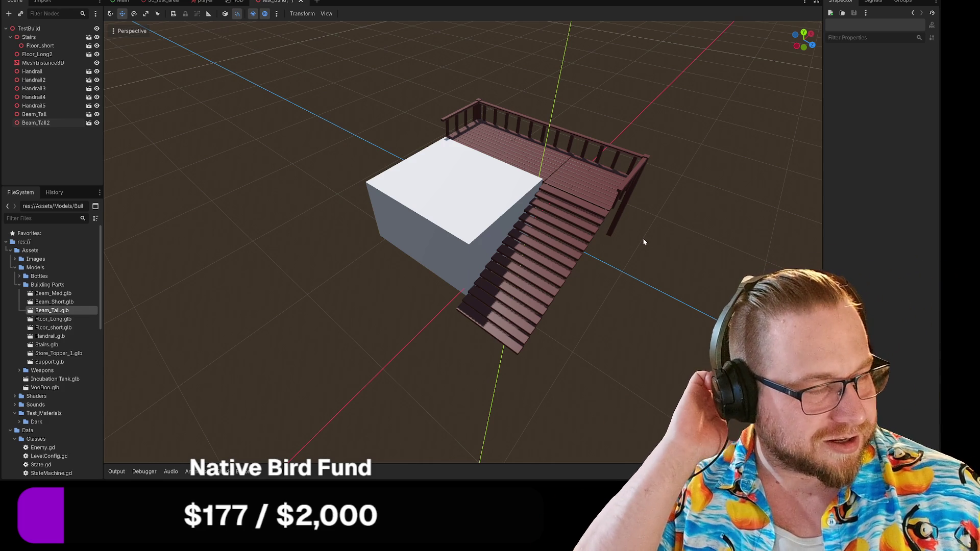
# Place a third Beam_Tall model and move it along Z and Y to stand under the deck's front corner.
pyautogui.moveTo(643, 242); pyautogui.dragTo(590, 219)
pyautogui.moveTo(52, 310)
pyautogui.mouseDown()
pyautogui.moveTo(286, 329)
pyautogui.moveTo(493, 307)
pyautogui.moveTo(475, 291)
pyautogui.moveTo(478, 237)
pyautogui.moveTo(375, 280)
pyautogui.mouseUp()
pyautogui.moveTo(245, 294)
pyautogui.mouseDown()
pyautogui.moveTo(283, 289)
pyautogui.moveTo(264, 285)
pyautogui.mouseUp()
pyautogui.scroll(6, 269, 285)
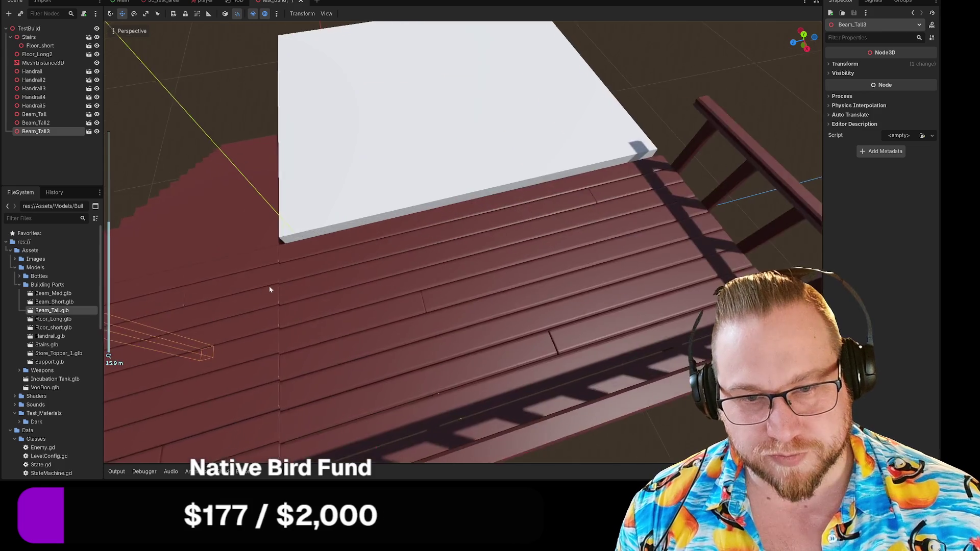
pyautogui.moveTo(327, 262); pyautogui.dragTo(329, 268)
pyautogui.scroll(-2, 332, 269)
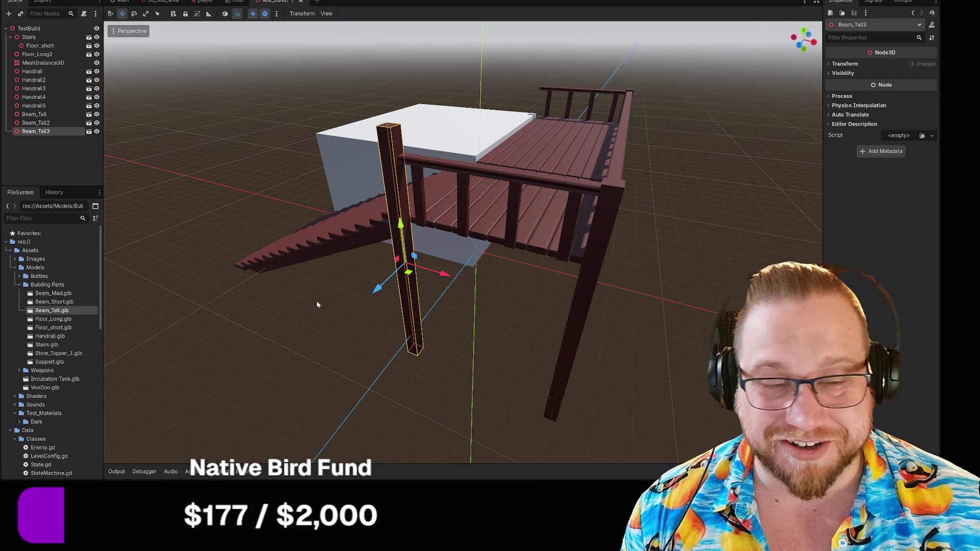
pyautogui.moveTo(400, 223)
pyautogui.mouseDown()
pyautogui.moveTo(317, 248)
pyautogui.moveTo(334, 272)
pyautogui.moveTo(300, 281)
pyautogui.mouseUp()
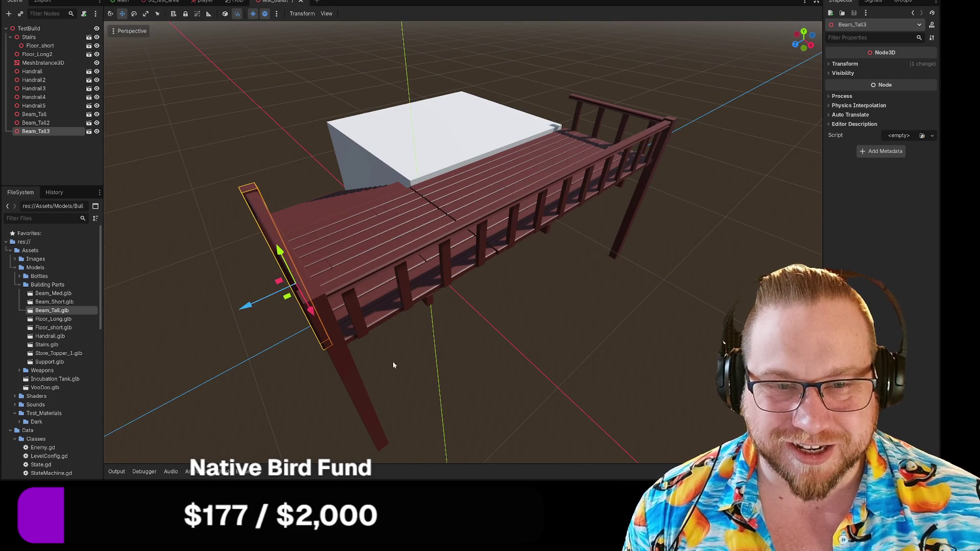
pyautogui.click(537, 337)
pyautogui.moveTo(537, 337)
pyautogui.mouseDown()
pyautogui.moveTo(605, 324)
pyautogui.moveTo(490, 313)
pyautogui.moveTo(583, 306)
pyautogui.moveTo(702, 326)
pyautogui.moveTo(668, 345)
pyautogui.moveTo(634, 346)
pyautogui.mouseUp()
# Zoom in on the deck and select the Floor_Long2 piece.
pyautogui.scroll(10, 592, 329)
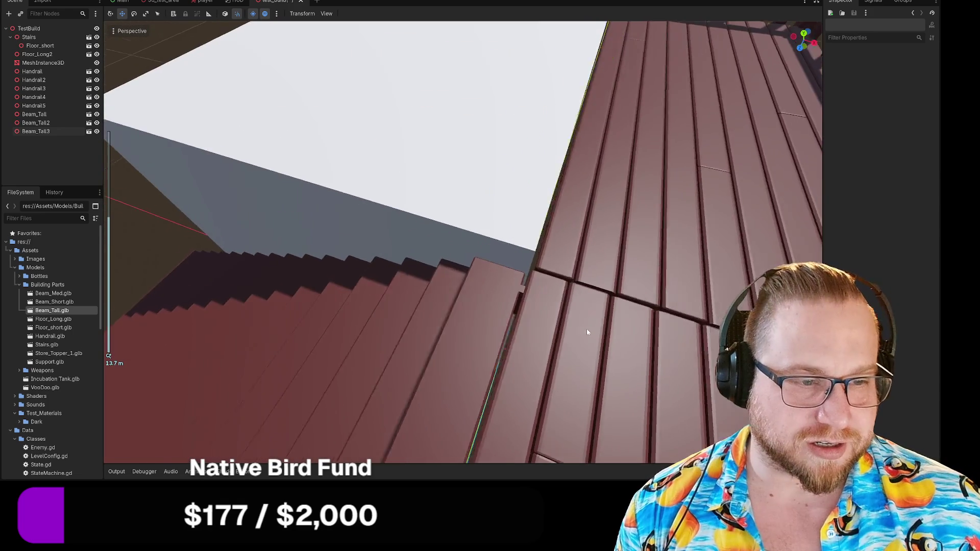
pyautogui.scroll(-5, 572, 339)
pyautogui.scroll(8, 560, 354)
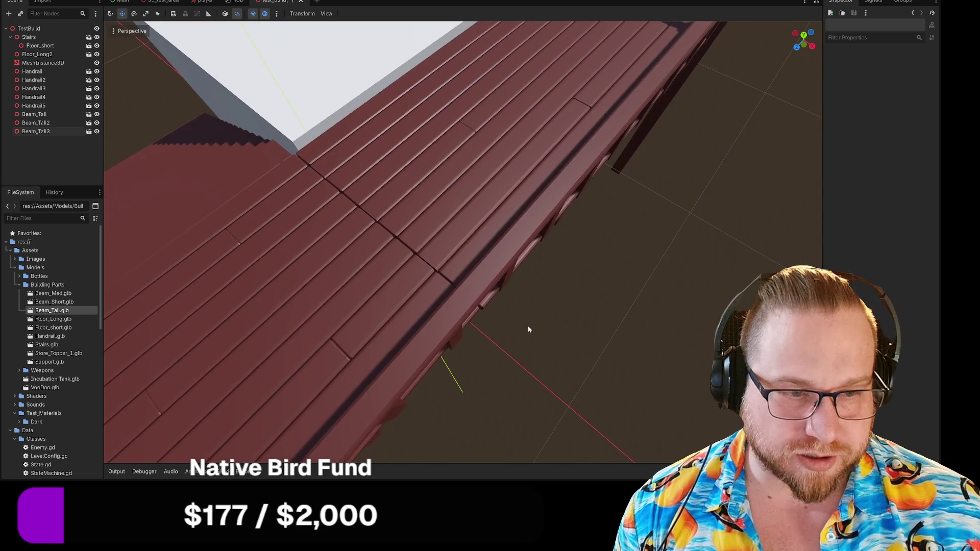
pyautogui.scroll(-4, 528, 327)
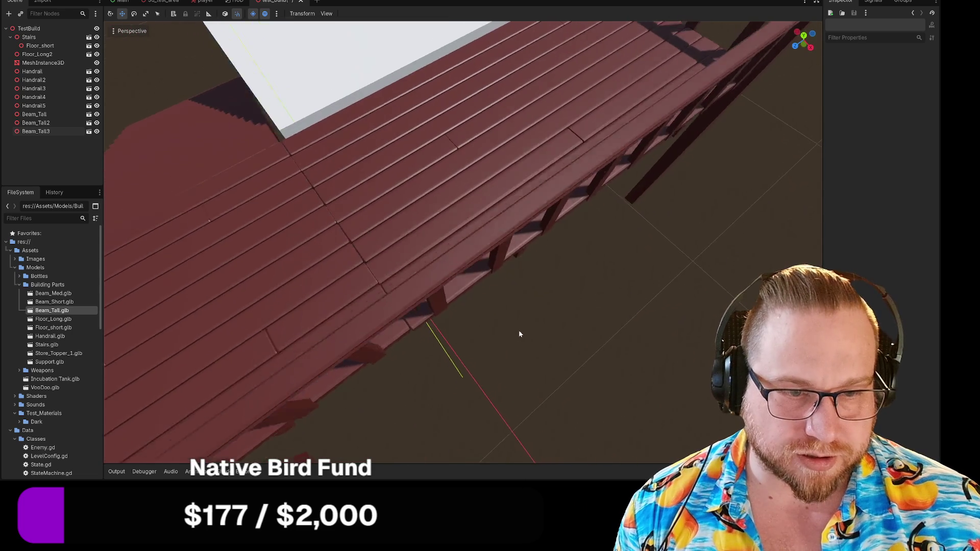
pyautogui.scroll(5, 519, 332)
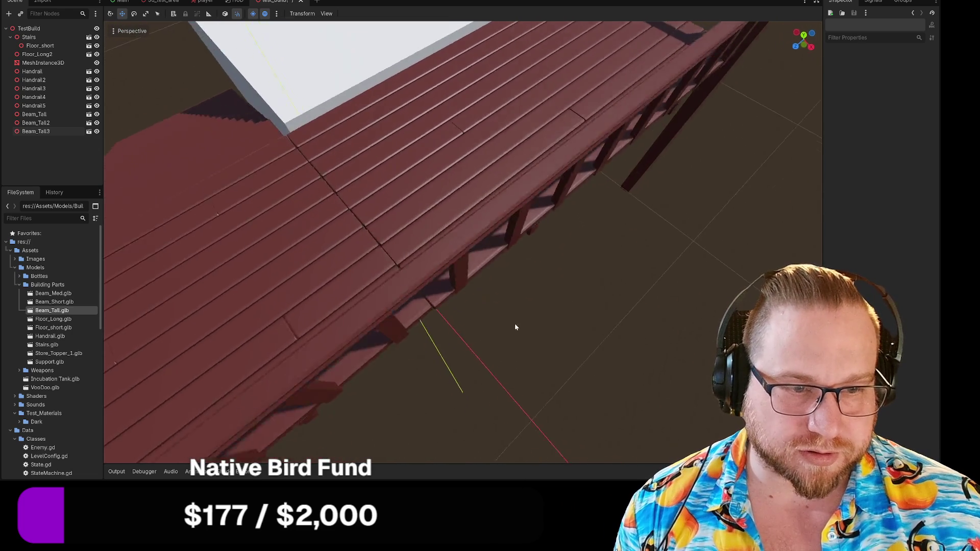
pyautogui.scroll(-3, 513, 325)
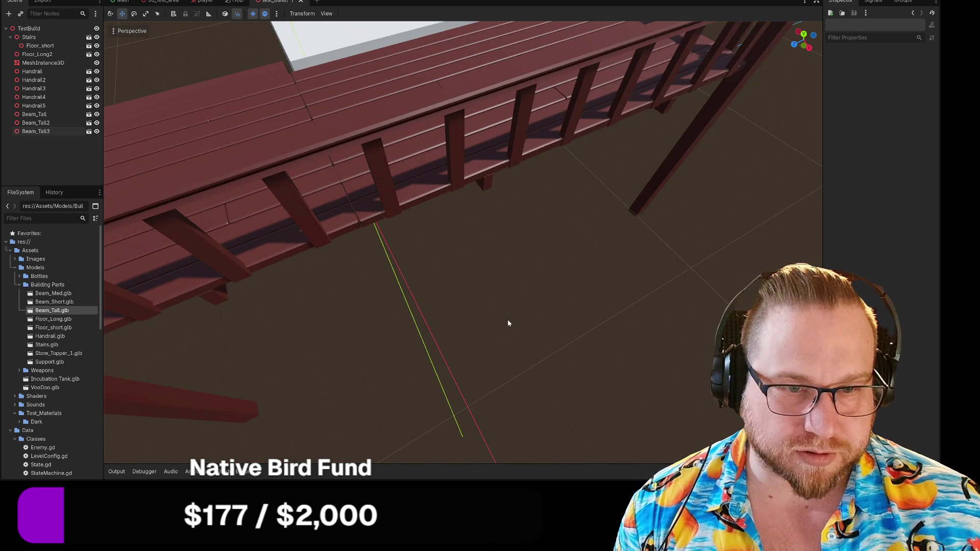
pyautogui.scroll(5, 510, 324)
pyautogui.click(477, 247)
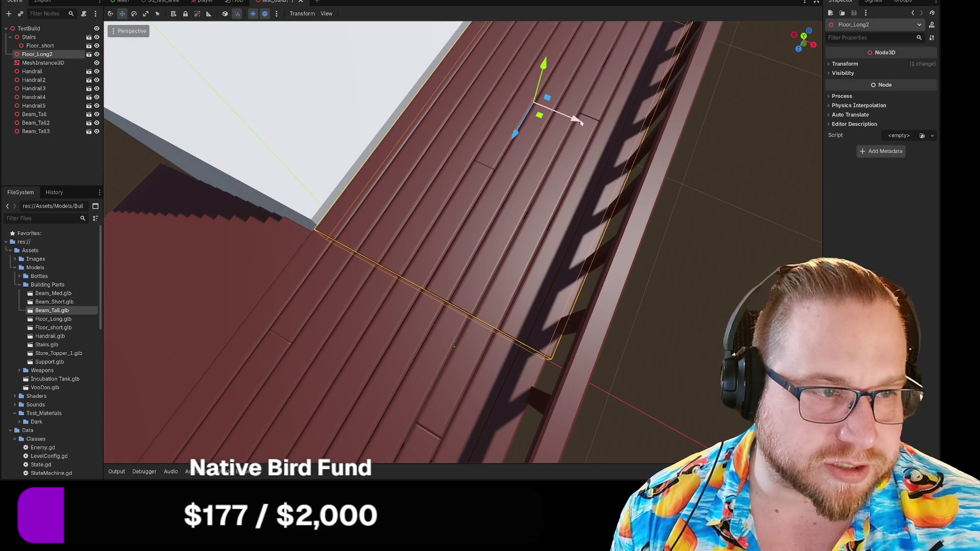
pyautogui.moveTo(580, 121); pyautogui.dragTo(575, 120)
# Set Floor_Long2's Transform Position X to 2.45 m in the Inspector.
pyautogui.click(844, 63)
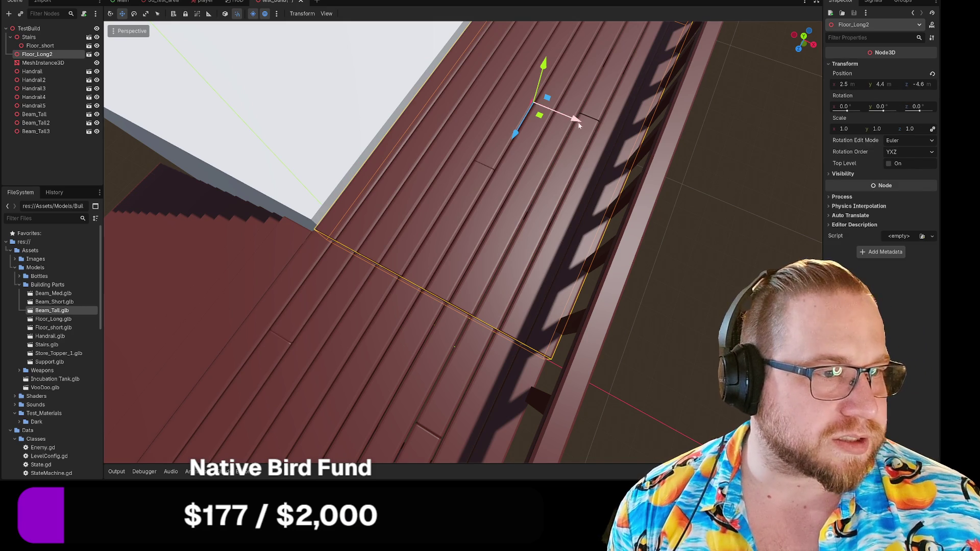
pyautogui.moveTo(579, 124)
pyautogui.mouseDown()
pyautogui.moveTo(572, 119)
pyautogui.moveTo(579, 124)
pyautogui.mouseUp()
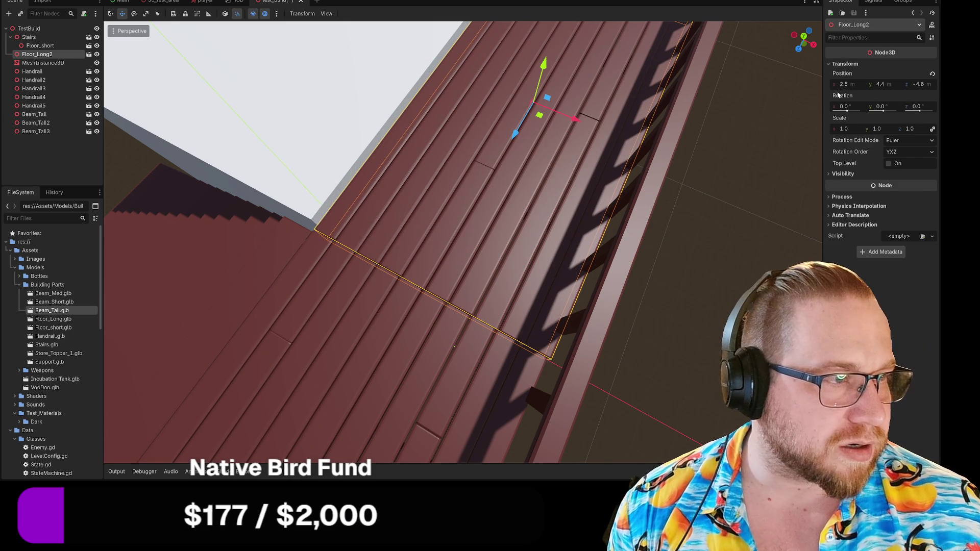
pyautogui.write('2.45')
pyautogui.press('Return')
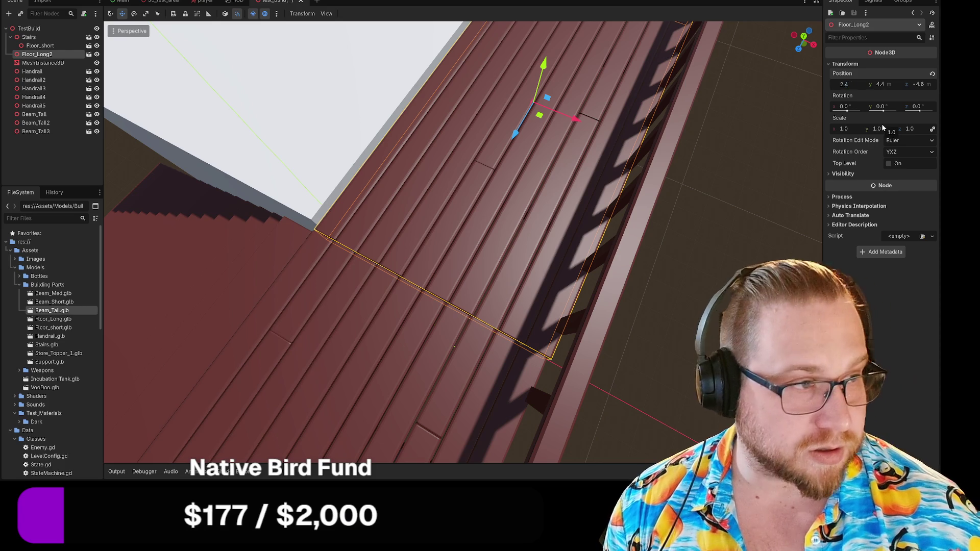
pyautogui.press('Escape')
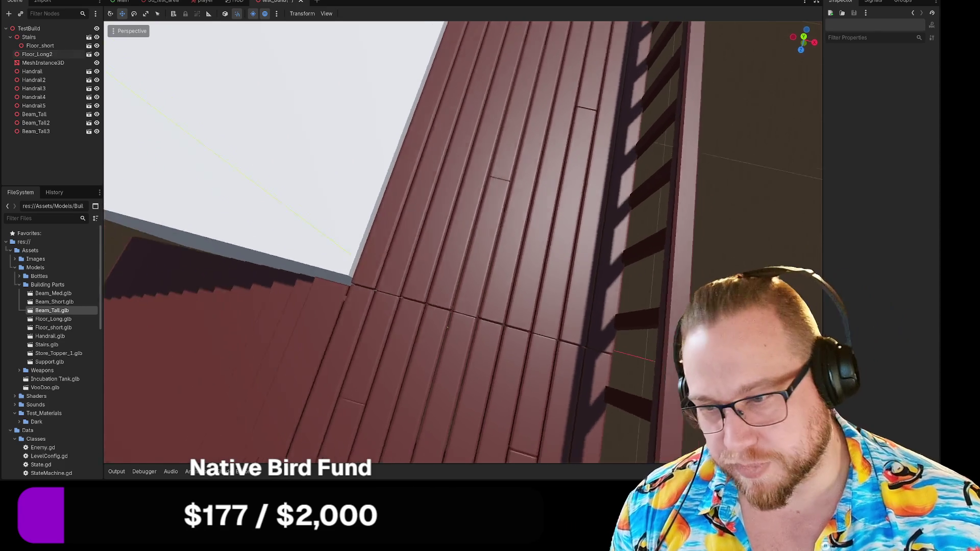
# Orbit to a low front view to check that the walkway planks line up.
pyautogui.scroll(-5, 581, 250)
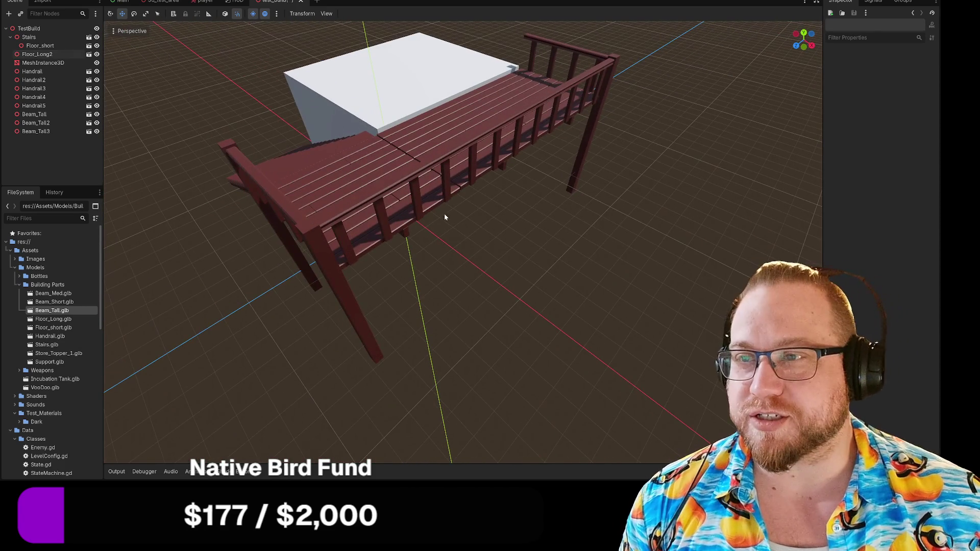
pyautogui.moveTo(444, 213)
pyautogui.mouseDown()
pyautogui.moveTo(571, 249)
pyautogui.moveTo(596, 244)
pyautogui.moveTo(547, 279)
pyautogui.moveTo(470, 250)
pyautogui.moveTo(365, 247)
pyautogui.moveTo(398, 250)
pyautogui.moveTo(375, 246)
pyautogui.moveTo(389, 225)
pyautogui.moveTo(446, 225)
pyautogui.moveTo(460, 228)
pyautogui.moveTo(457, 264)
pyautogui.moveTo(472, 215)
pyautogui.moveTo(450, 217)
pyautogui.moveTo(451, 233)
pyautogui.moveTo(526, 212)
pyautogui.mouseUp()
pyautogui.scroll(3, 580, 250)
pyautogui.scroll(-3, 458, 225)
pyautogui.scroll(2, 472, 215)
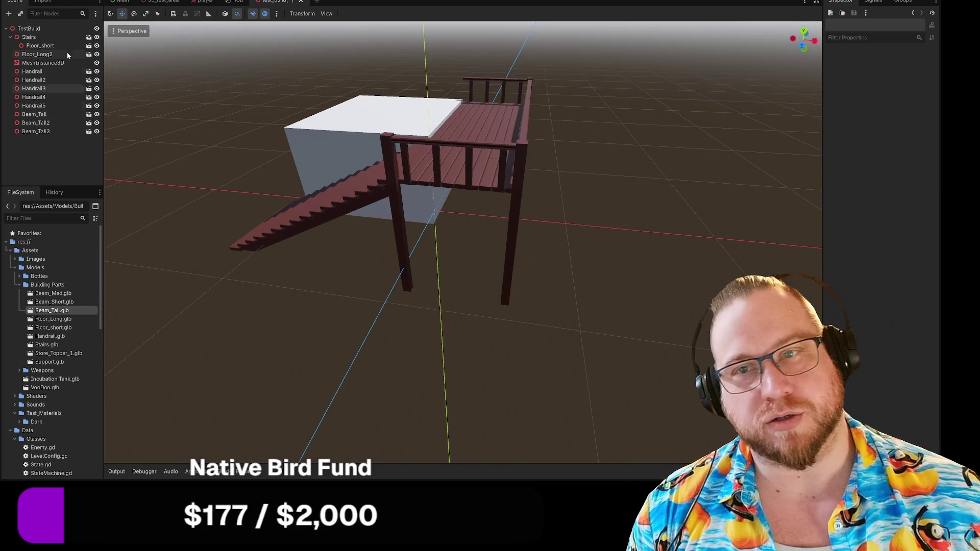
# Add a plain Node as a child of the TestBuild root.
pyautogui.click(10, 38)
pyautogui.click(10, 37)
pyautogui.click(10, 37)
pyautogui.rightClick(20, 29)
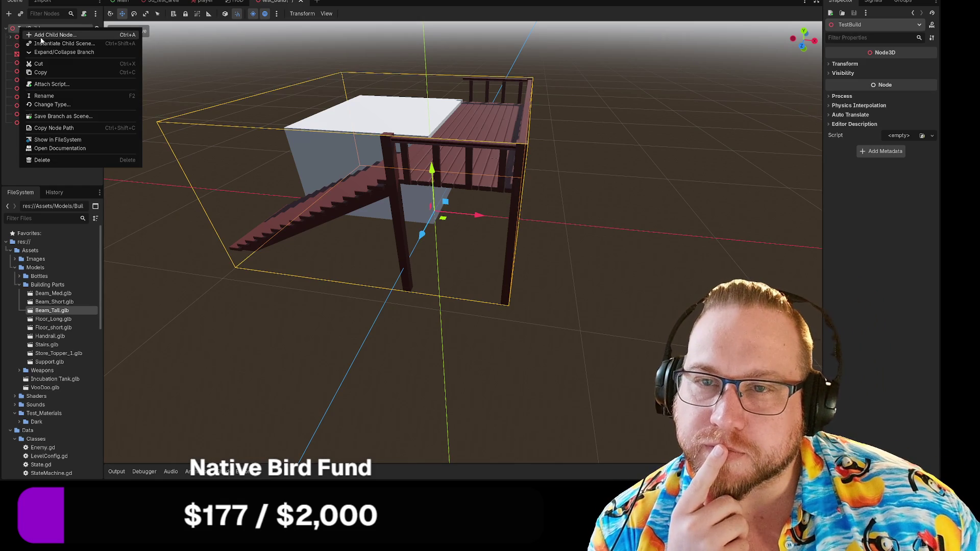
pyautogui.click(54, 35)
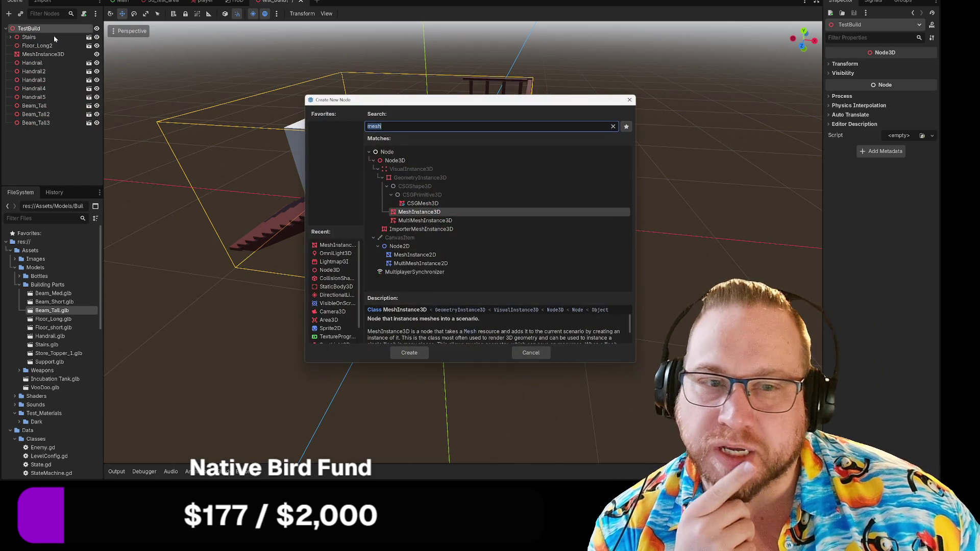
pyautogui.click(381, 126)
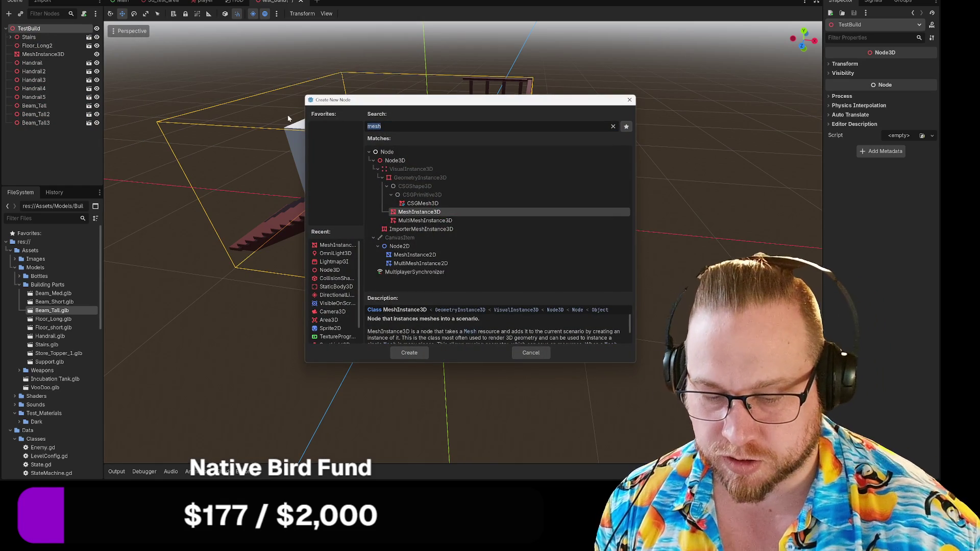
pyautogui.write('node')
pyautogui.doubleClick(388, 152)
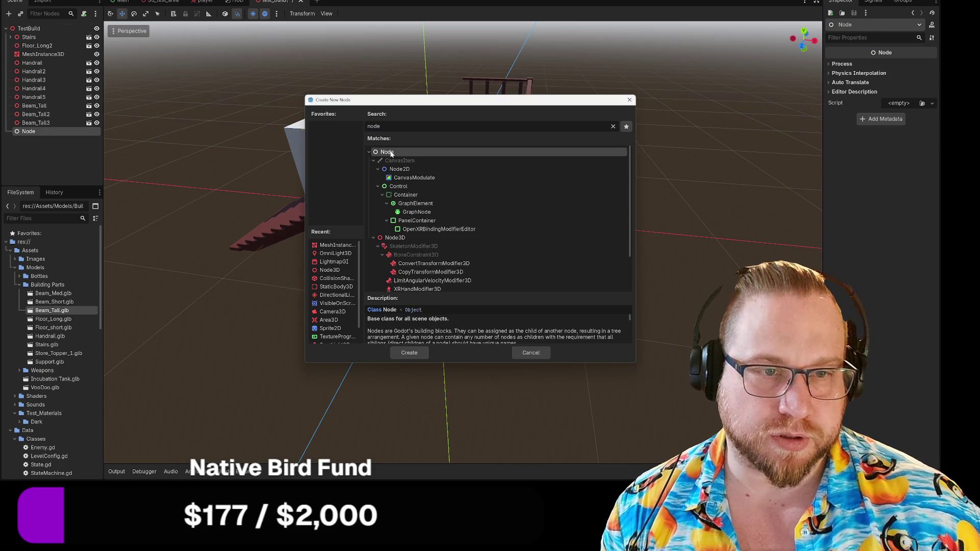
# Move Floor_short out of Stairs so it sits directly under TestBuild.
pyautogui.click(36, 122)
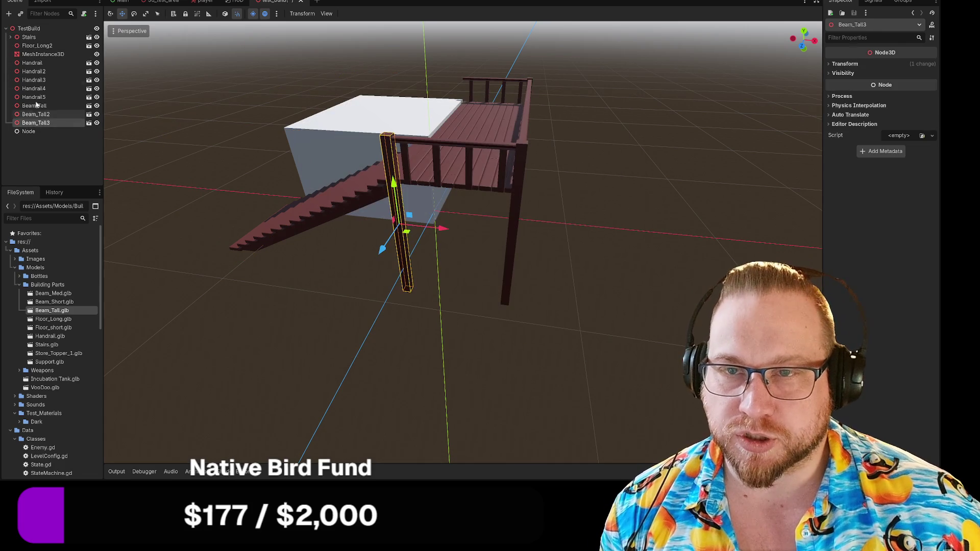
pyautogui.click(20, 38)
pyautogui.click(10, 37)
pyautogui.moveTo(39, 45); pyautogui.dragTo(28, 29)
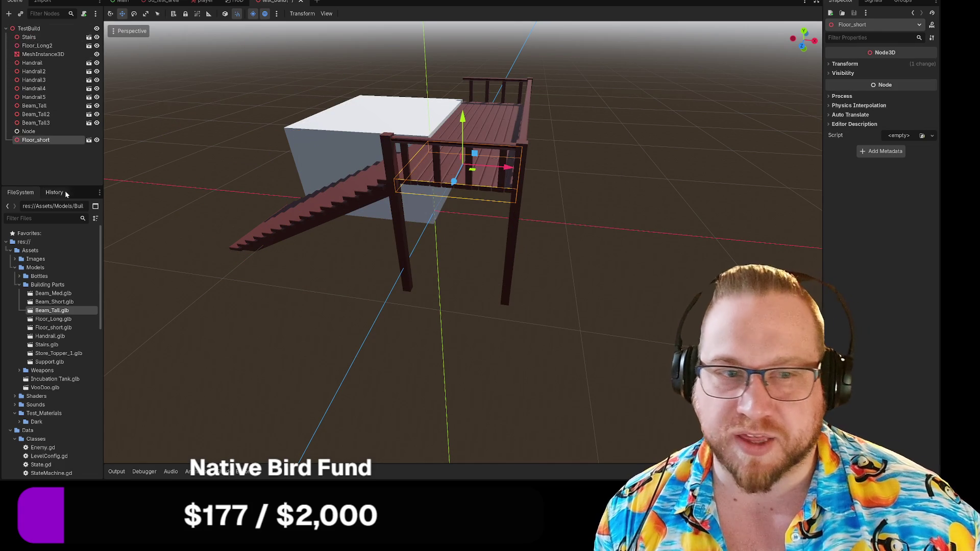
# Compare the transform values of Floor_Long2 and Floor_short from a higher view of the deck.
pyautogui.moveTo(601, 231)
pyautogui.mouseDown()
pyautogui.moveTo(581, 240)
pyautogui.moveTo(437, 240)
pyautogui.mouseUp()
pyautogui.click(449, 197)
pyautogui.hotkey('ctrl', 'z')
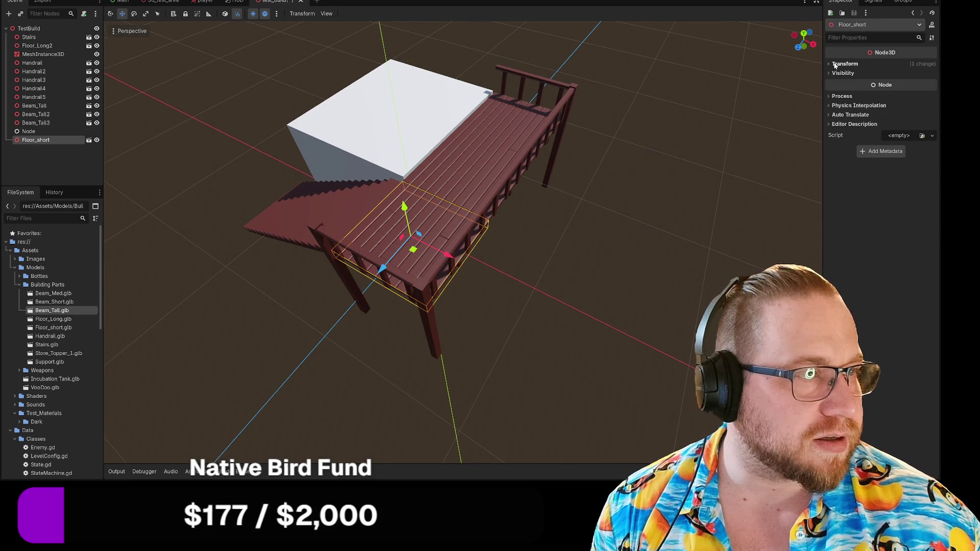
pyautogui.click(835, 66)
pyautogui.click(481, 143)
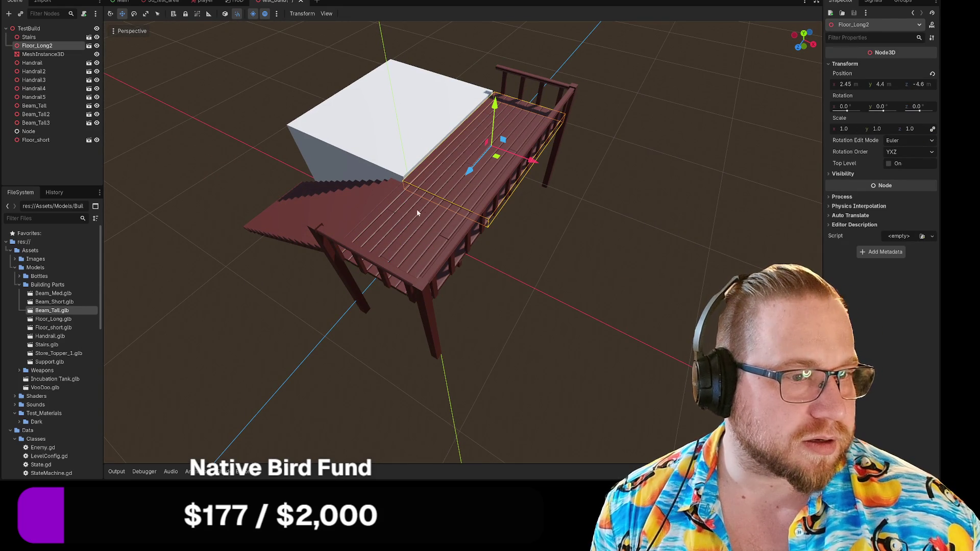
pyautogui.click(422, 223)
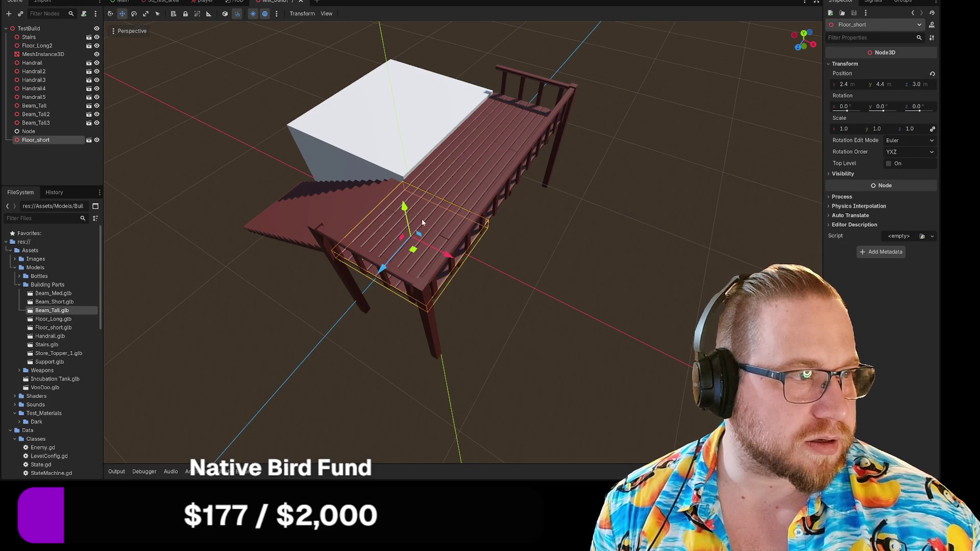
pyautogui.click(429, 171)
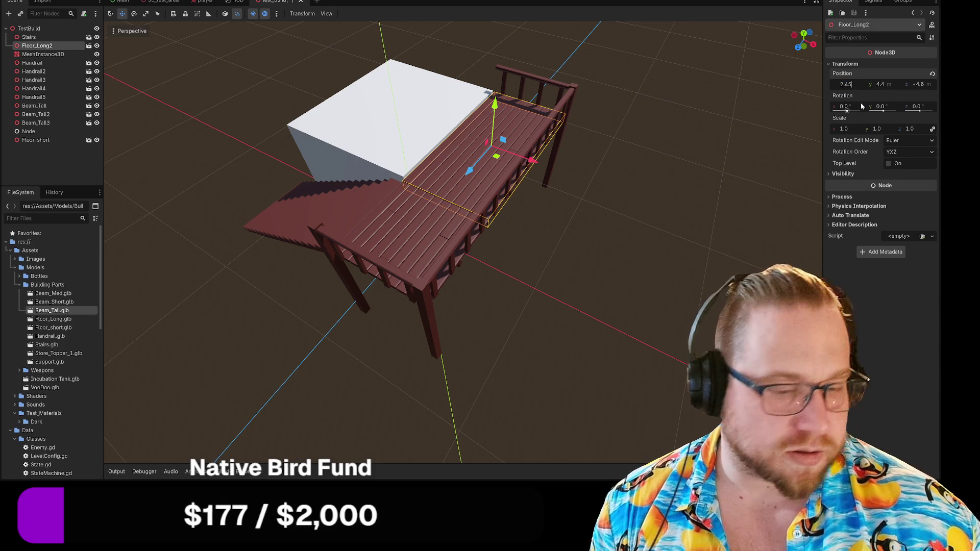
pyautogui.click(638, 229)
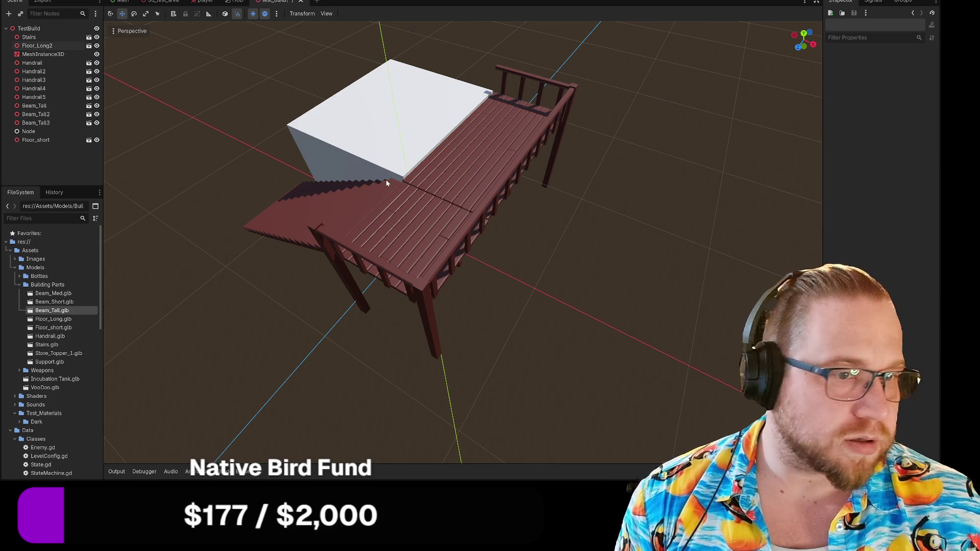
pyautogui.scroll(10, 443, 180)
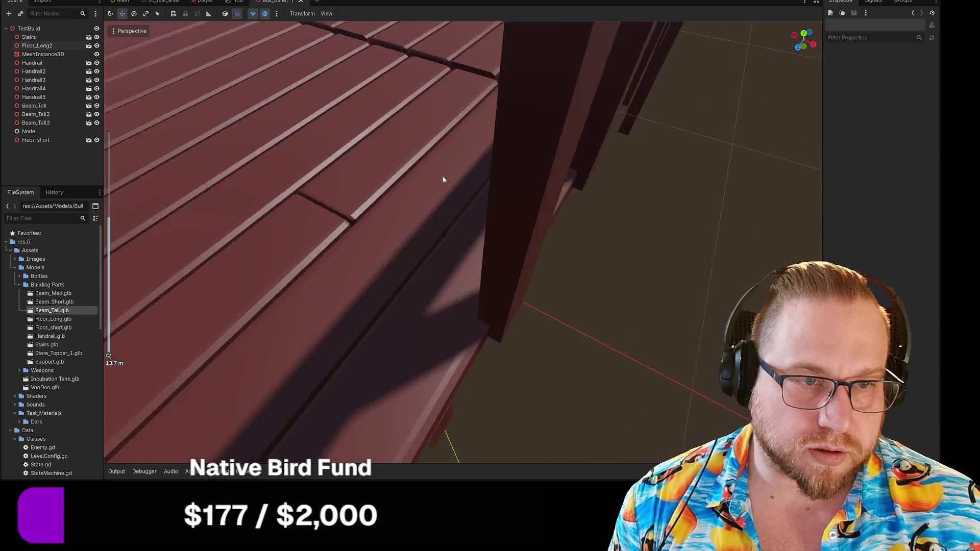
pyautogui.moveTo(443, 180)
pyautogui.mouseDown()
pyautogui.moveTo(464, 170)
pyautogui.moveTo(481, 247)
pyautogui.moveTo(494, 253)
pyautogui.moveTo(485, 237)
pyautogui.moveTo(495, 250)
pyautogui.moveTo(512, 245)
pyautogui.mouseUp()
# Set Floor_short's Position X to 2.37, then nudge it down to 2.355 m.
pyautogui.click(512, 253)
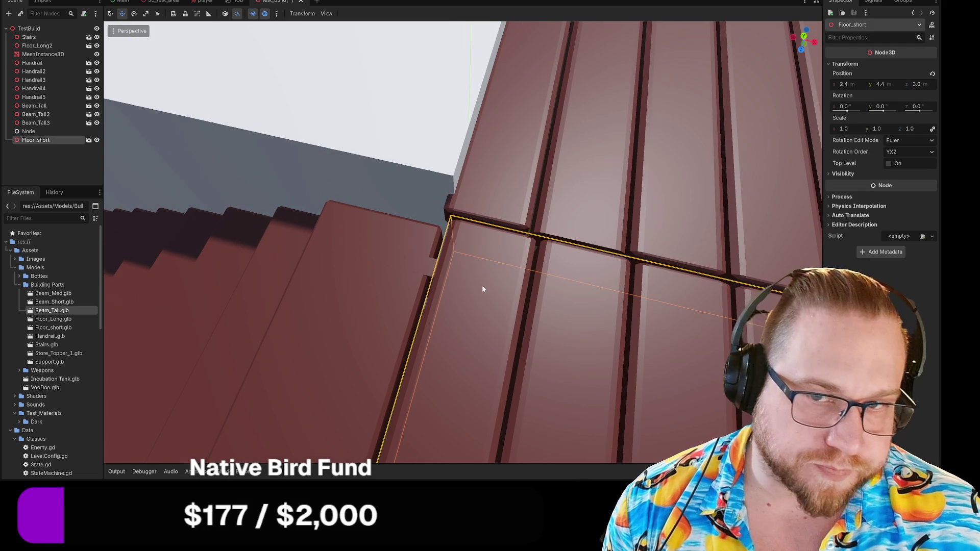
pyautogui.click(843, 84)
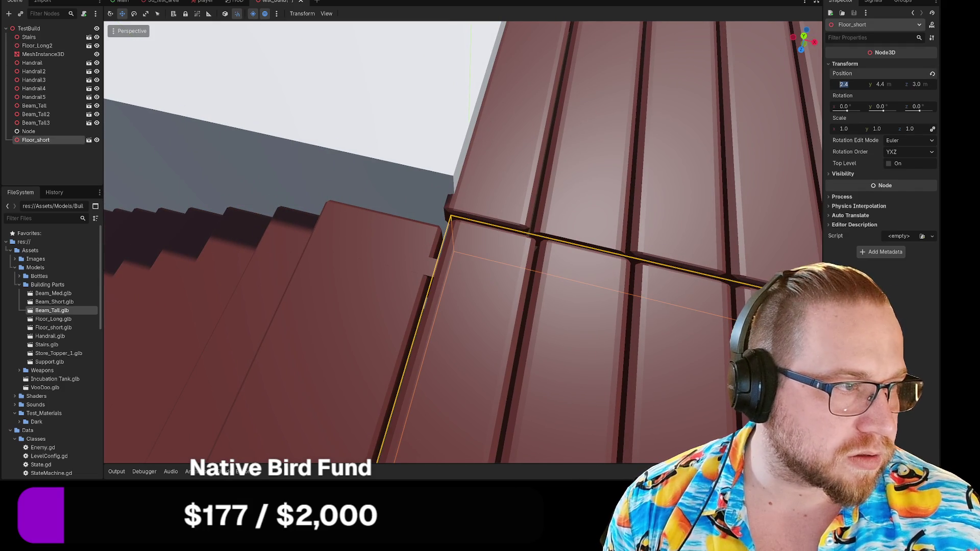
pyautogui.press('BackSpace')
pyautogui.write('37')
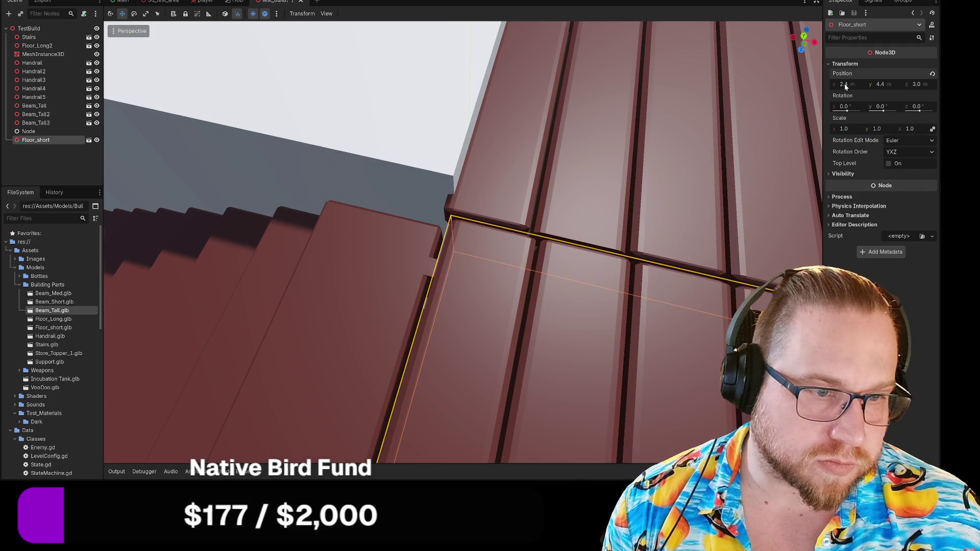
pyautogui.press('Return')
pyautogui.moveTo(843, 85); pyautogui.dragTo(839, 84)
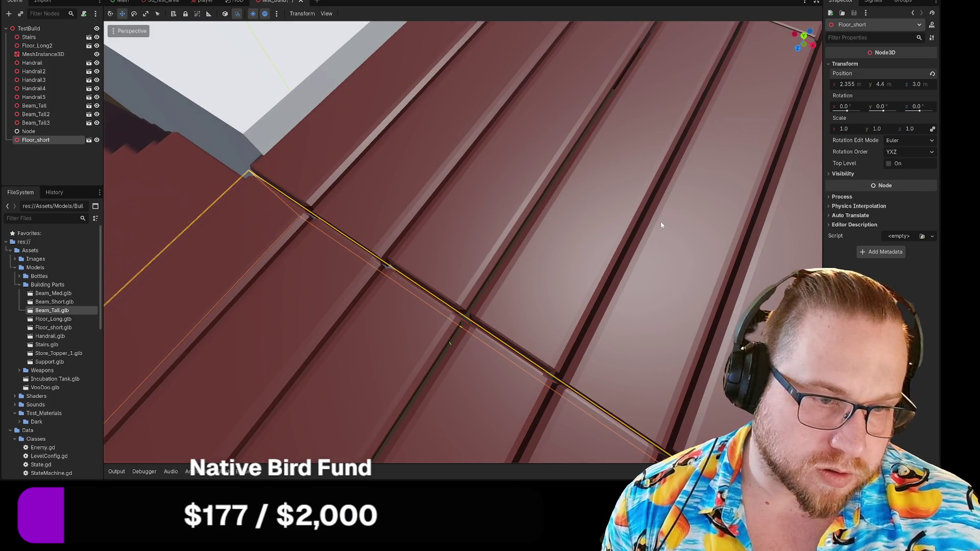
# Check Floor_short's alignment with Floor_Long2 from a side view of the deck.
pyautogui.click(663, 222)
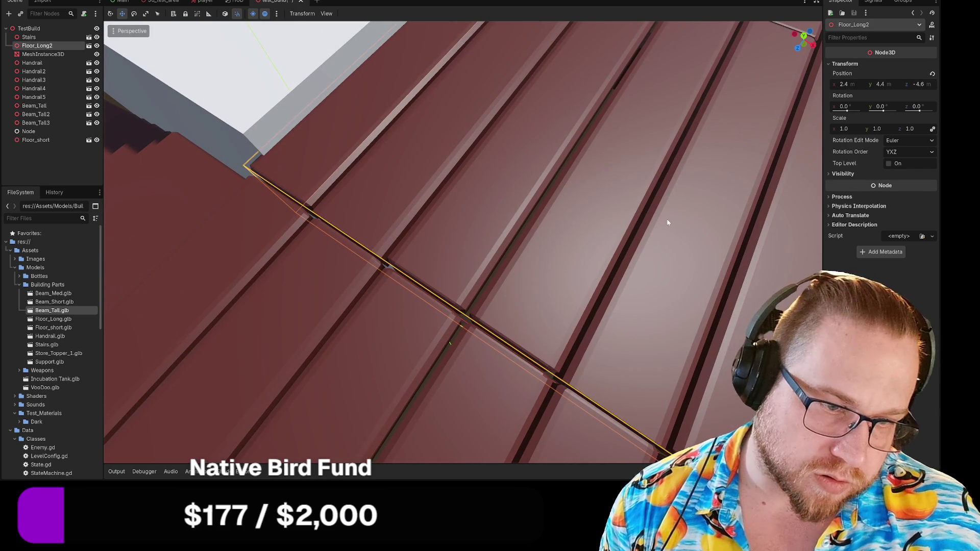
pyautogui.click(115, 105)
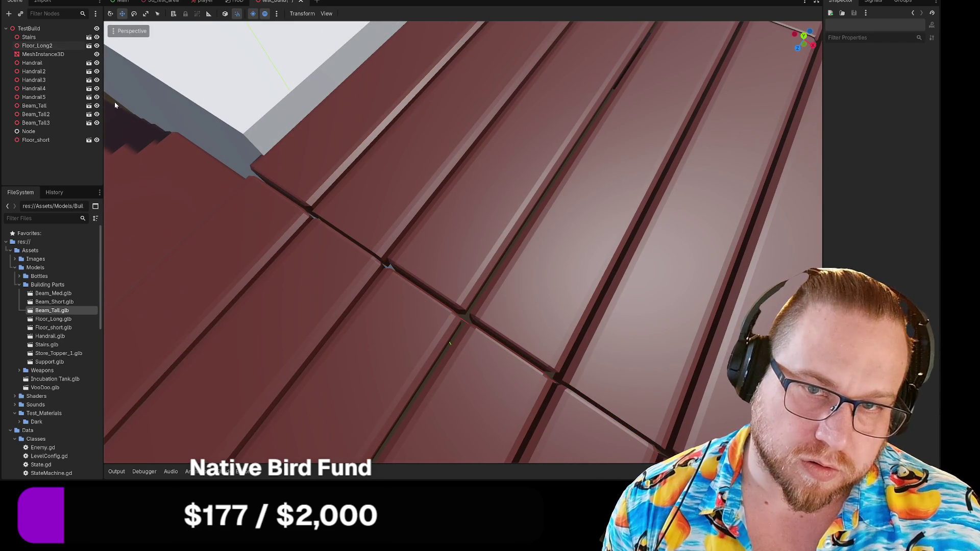
pyautogui.scroll(-5, 385, 278)
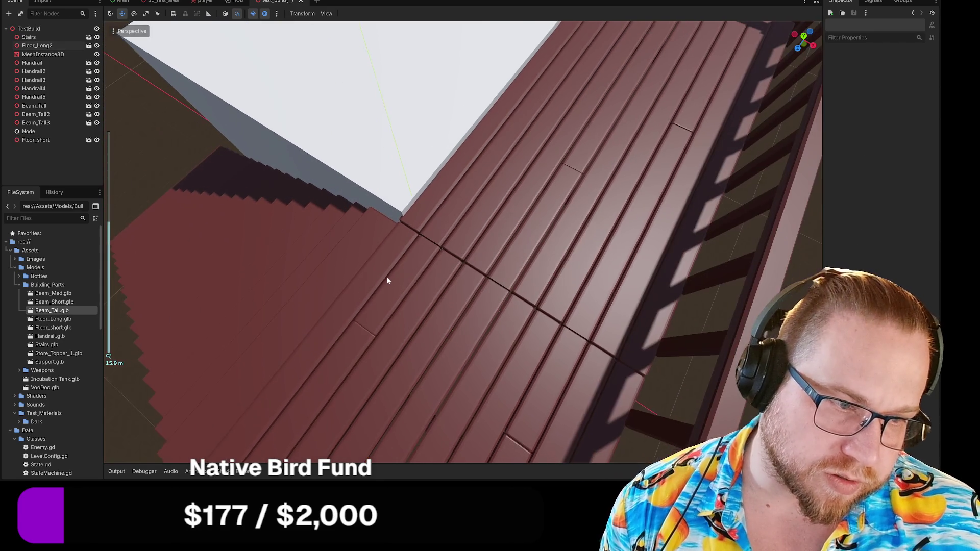
pyautogui.click(527, 226)
pyautogui.scroll(-3, 556, 204)
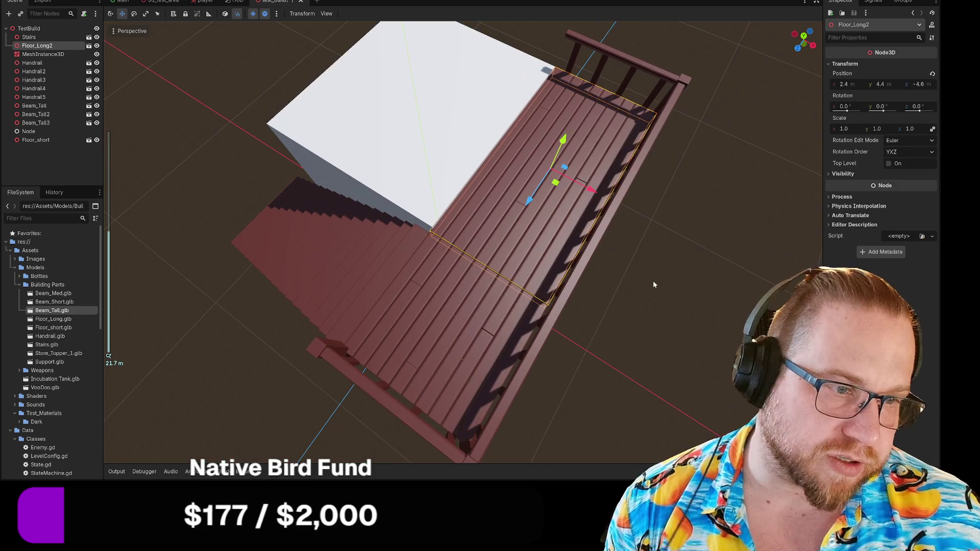
pyautogui.click(642, 286)
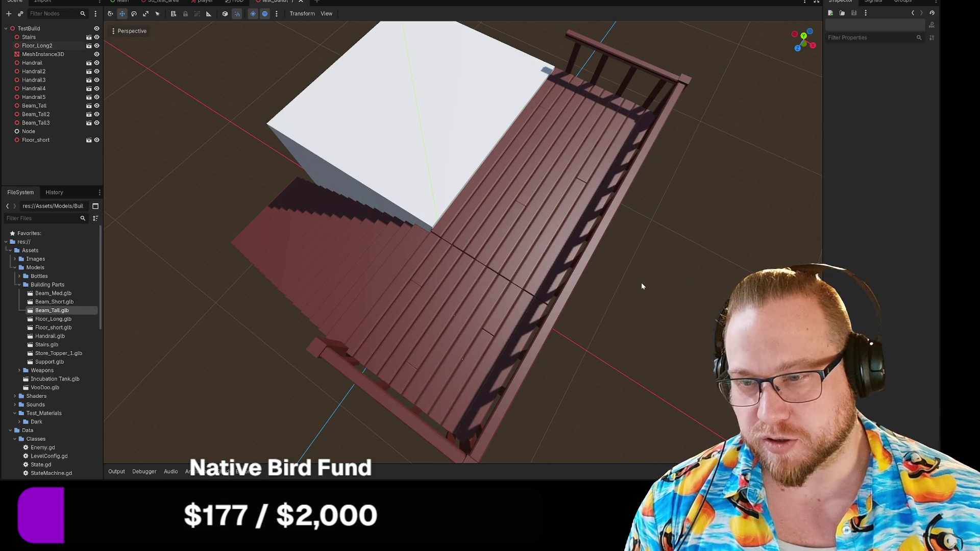
pyautogui.moveTo(631, 284)
pyautogui.mouseDown()
pyautogui.moveTo(639, 270)
pyautogui.moveTo(706, 265)
pyautogui.moveTo(602, 265)
pyautogui.moveTo(553, 236)
pyautogui.moveTo(575, 186)
pyautogui.moveTo(582, 246)
pyautogui.moveTo(558, 230)
pyautogui.mouseUp()
pyautogui.scroll(4, 416, 123)
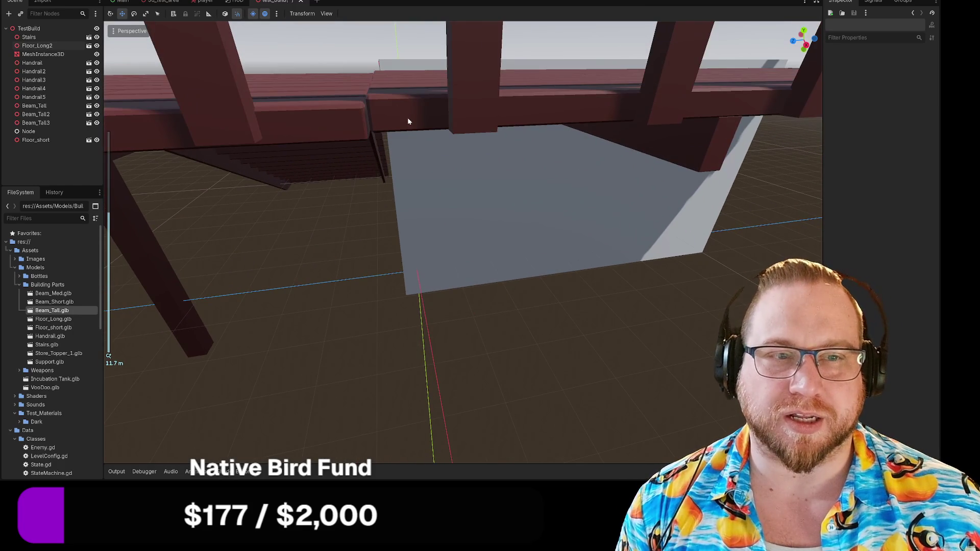
# Lower Floor_Long2's Position Y to 4.345, then enter 4.3.
pyautogui.click(399, 111)
pyautogui.click(882, 84)
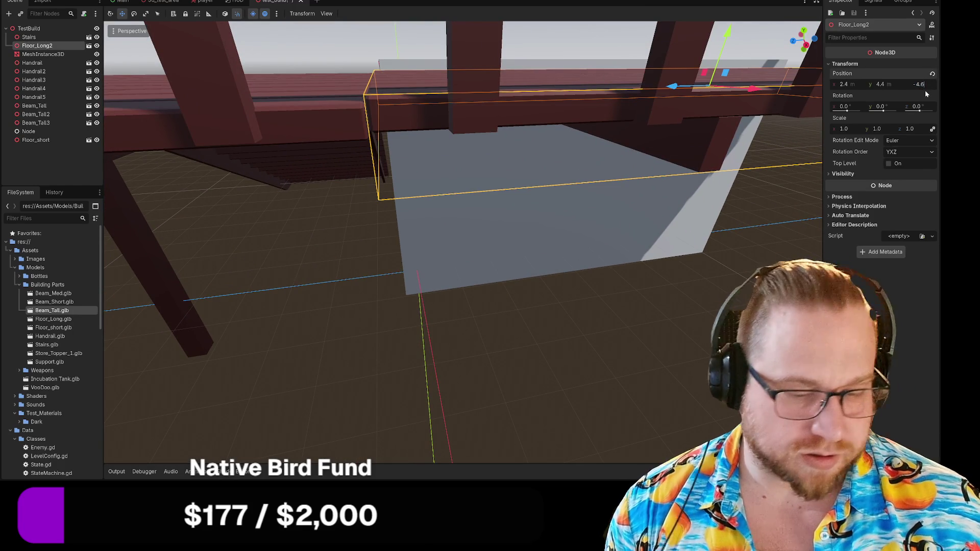
pyautogui.click(623, 343)
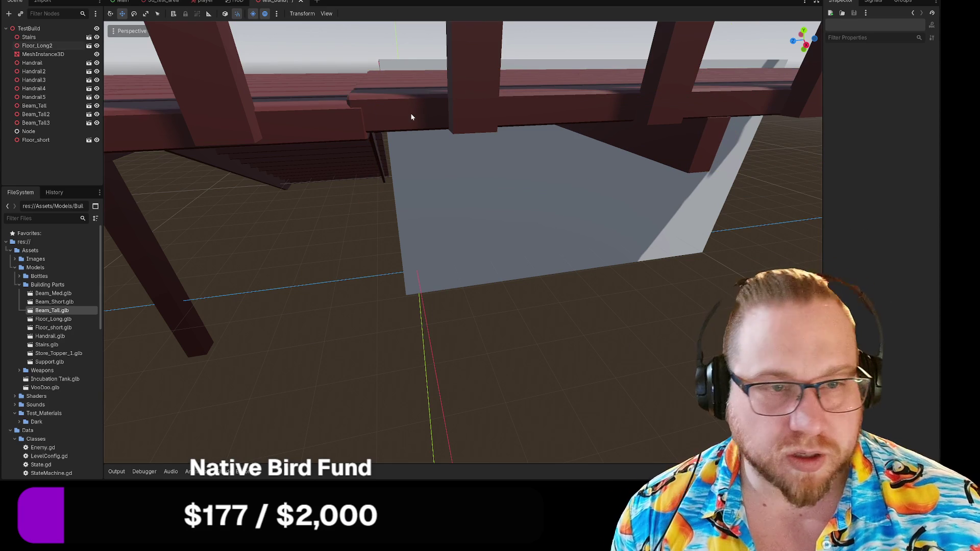
pyautogui.click(411, 117)
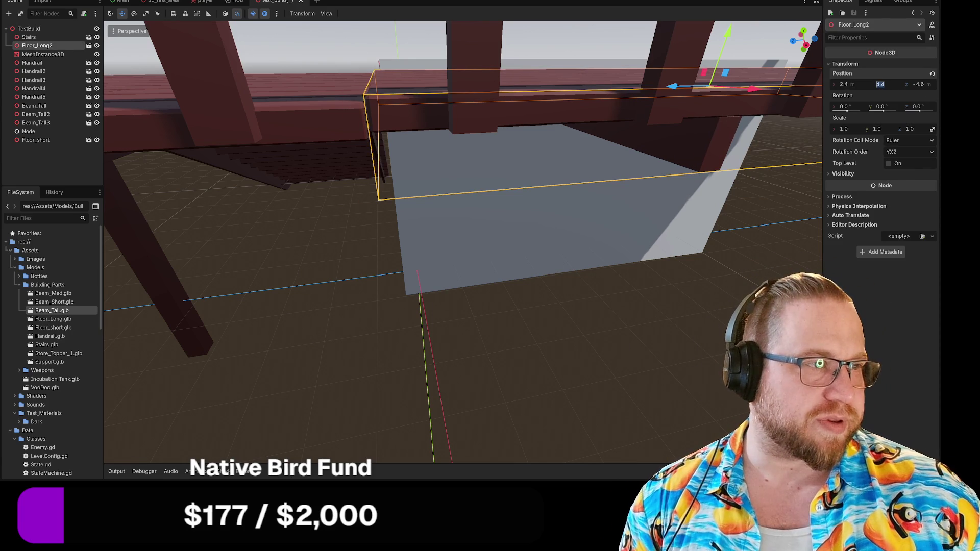
pyautogui.moveTo(884, 89); pyautogui.dragTo(862, 88)
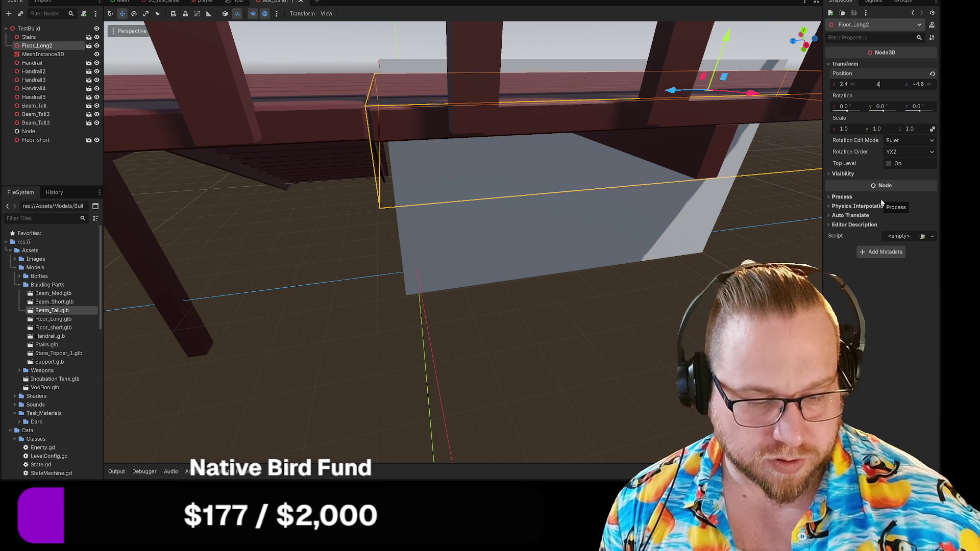
pyautogui.write('4.3')
pyautogui.press('Return')
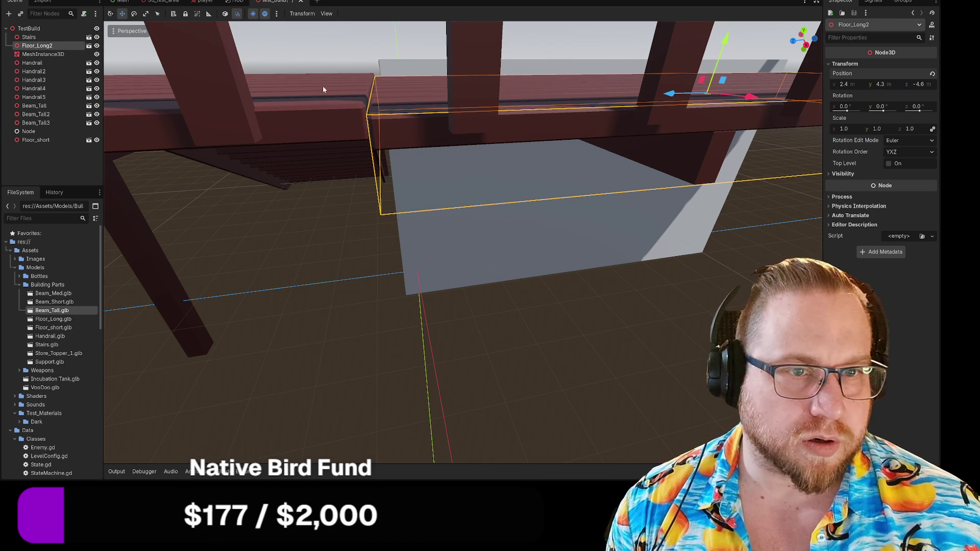
# Compare with Floor_short and set Floor_Long2's Y back to 4.4.
pyautogui.click(322, 89)
pyautogui.click(443, 116)
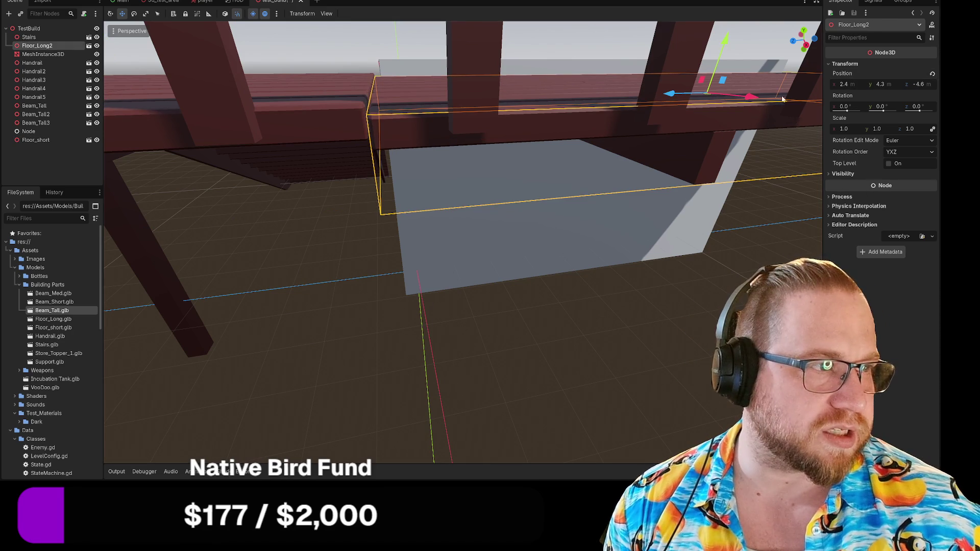
pyautogui.click(880, 84)
pyautogui.write('4.4')
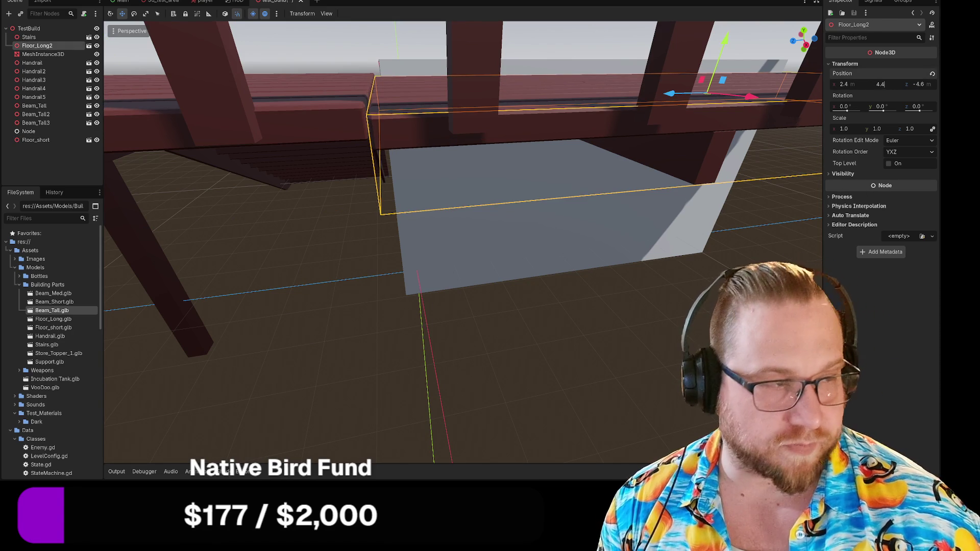
pyautogui.press('Return')
pyautogui.click(522, 382)
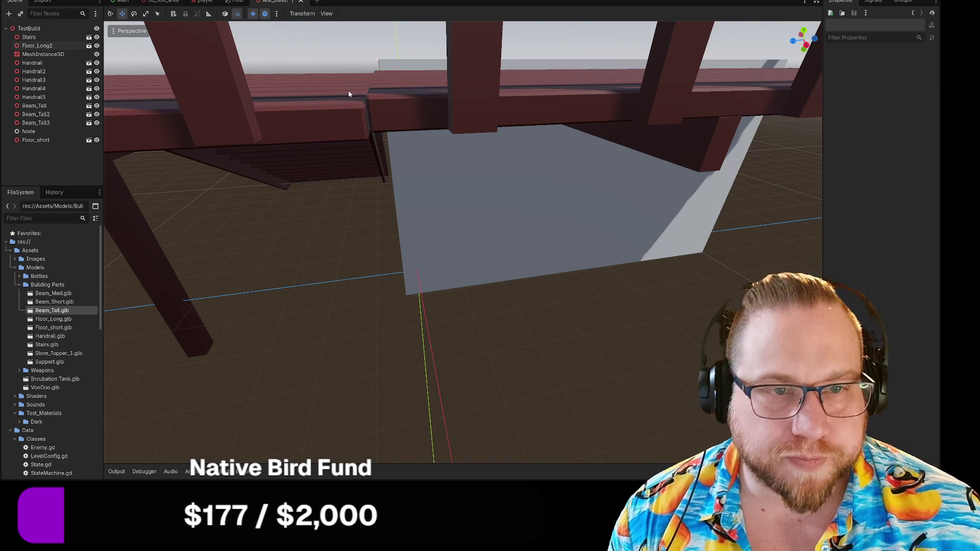
# Compare heights with Floor_short again and nudge Floor_Long2 slightly down along Y.
pyautogui.click(352, 95)
pyautogui.click(409, 105)
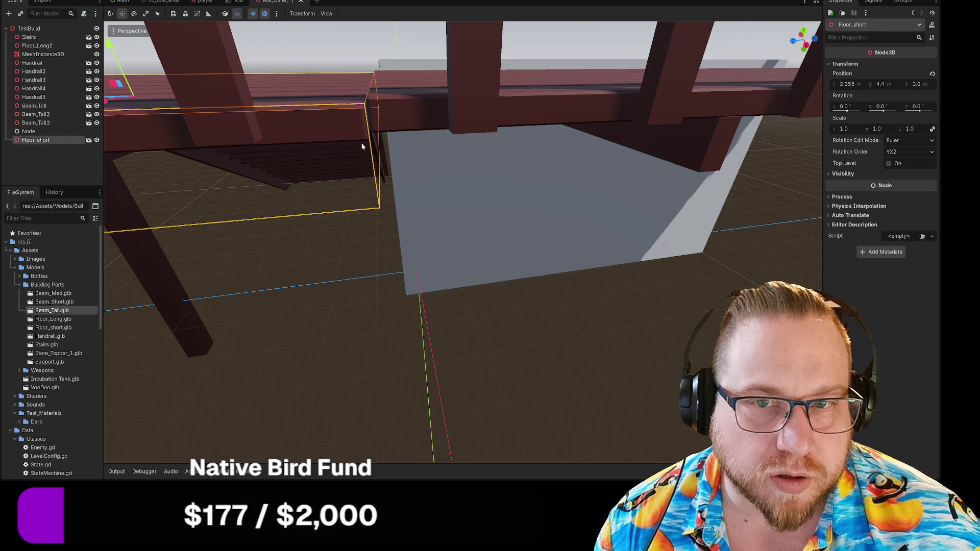
pyautogui.scroll(-3, 363, 149)
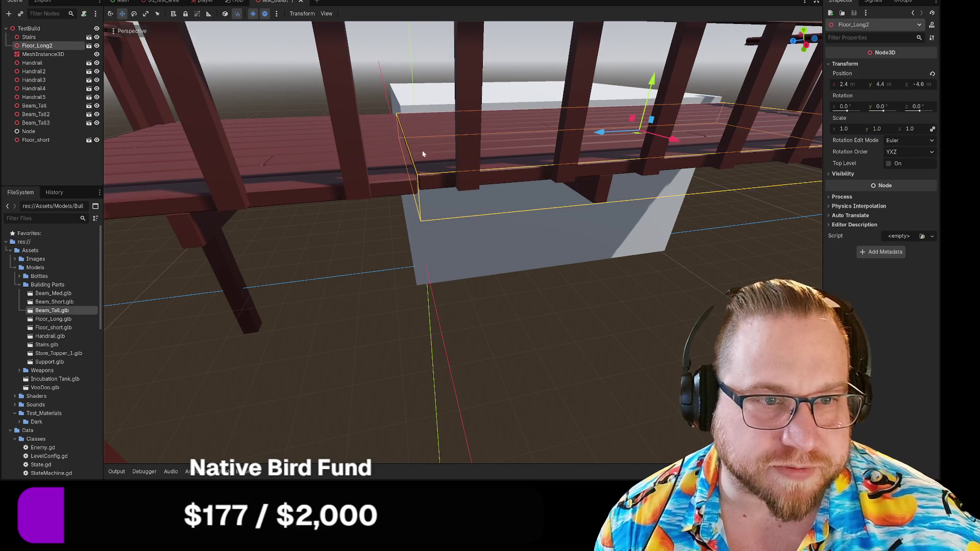
pyautogui.click(395, 169)
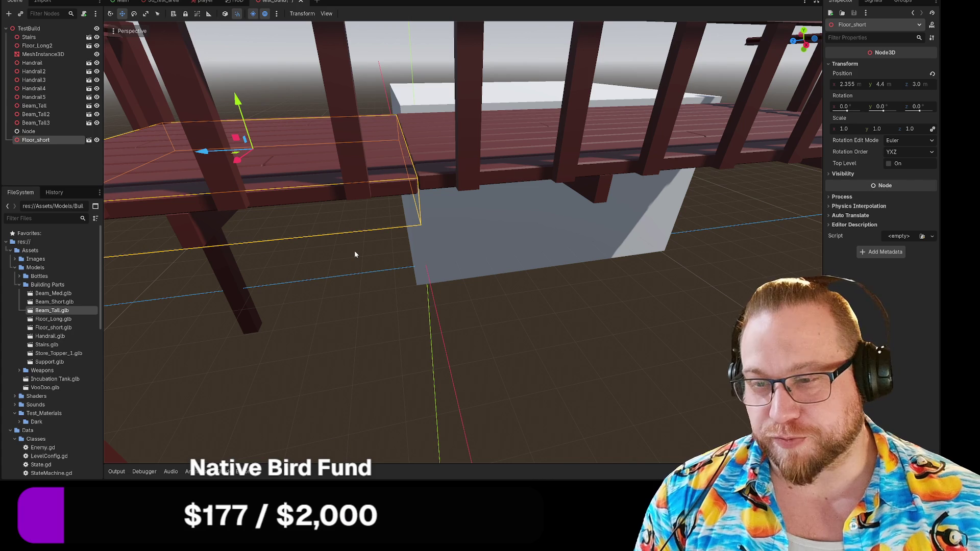
pyautogui.click(435, 140)
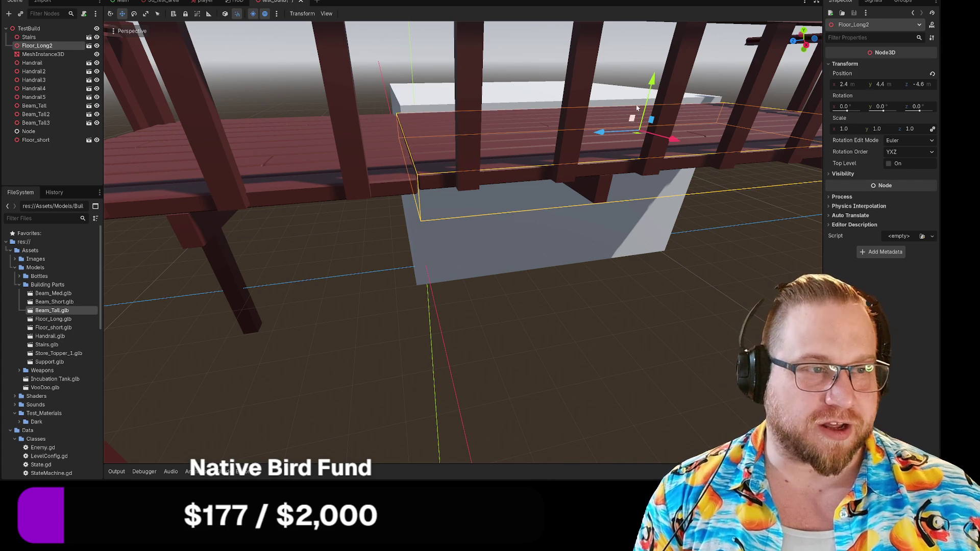
pyautogui.moveTo(652, 84); pyautogui.dragTo(652, 80)
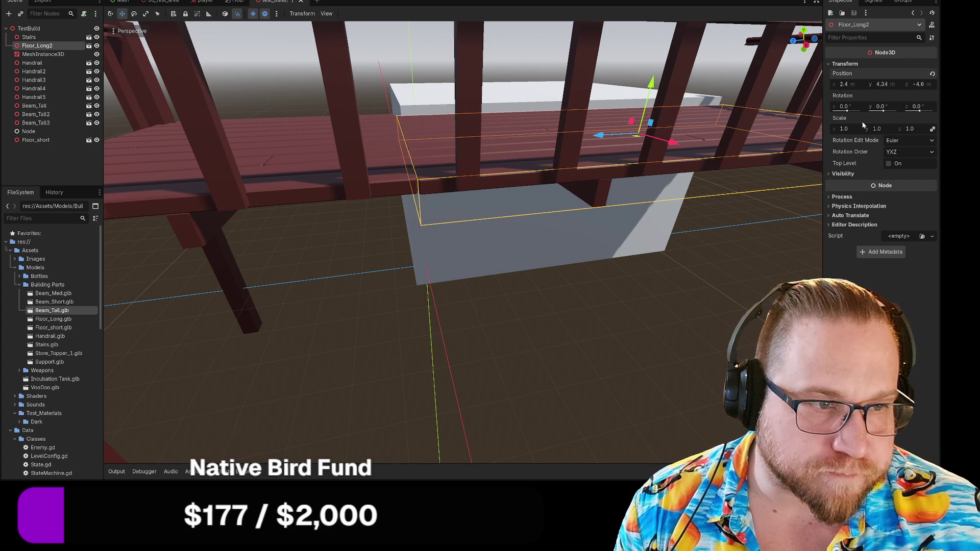
pyautogui.click(691, 297)
pyautogui.moveTo(692, 297)
pyautogui.mouseDown()
pyautogui.moveTo(670, 296)
pyautogui.moveTo(678, 291)
pyautogui.moveTo(636, 265)
pyautogui.mouseUp()
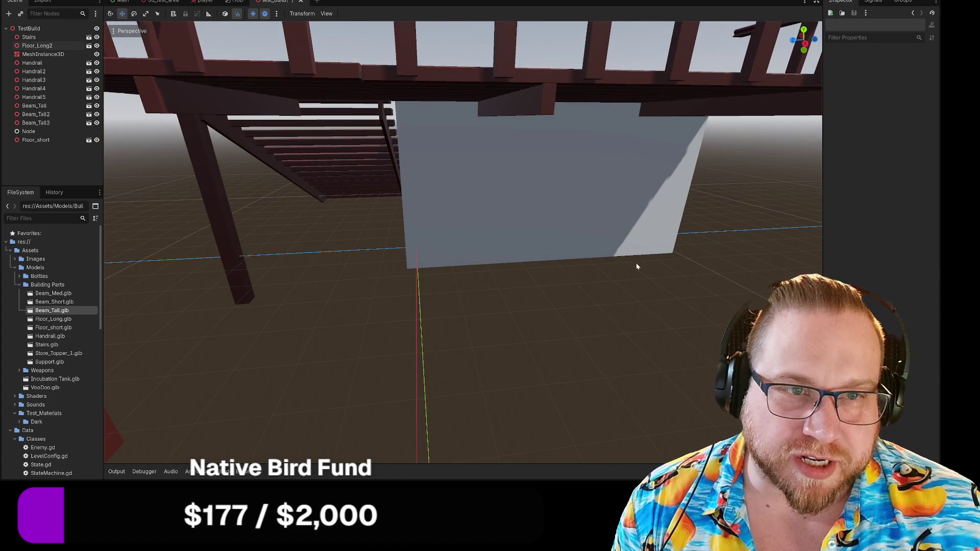
# Raise Floor_Long2's Y slightly to about 4.364 m and check the platform from the front.
pyautogui.click(377, 75)
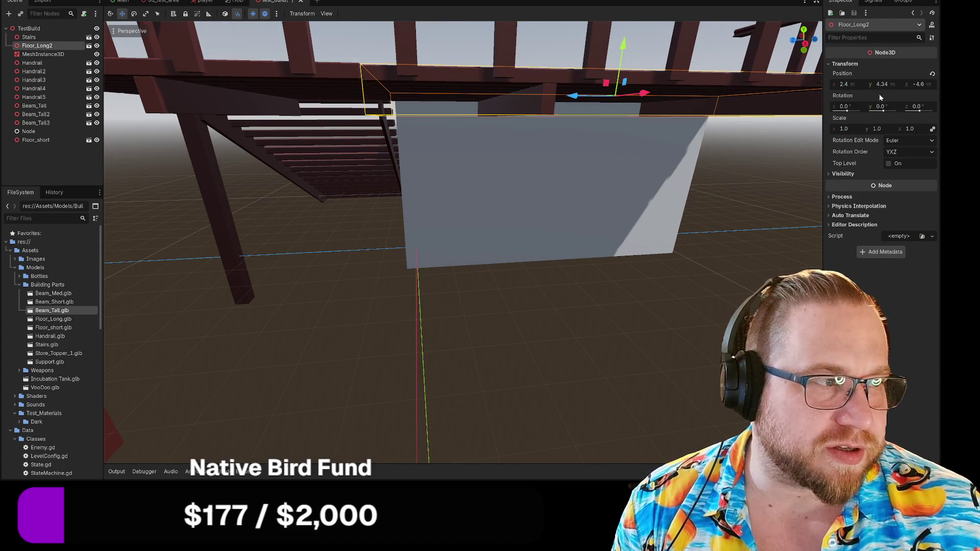
pyautogui.moveTo(883, 86); pyautogui.dragTo(885, 86)
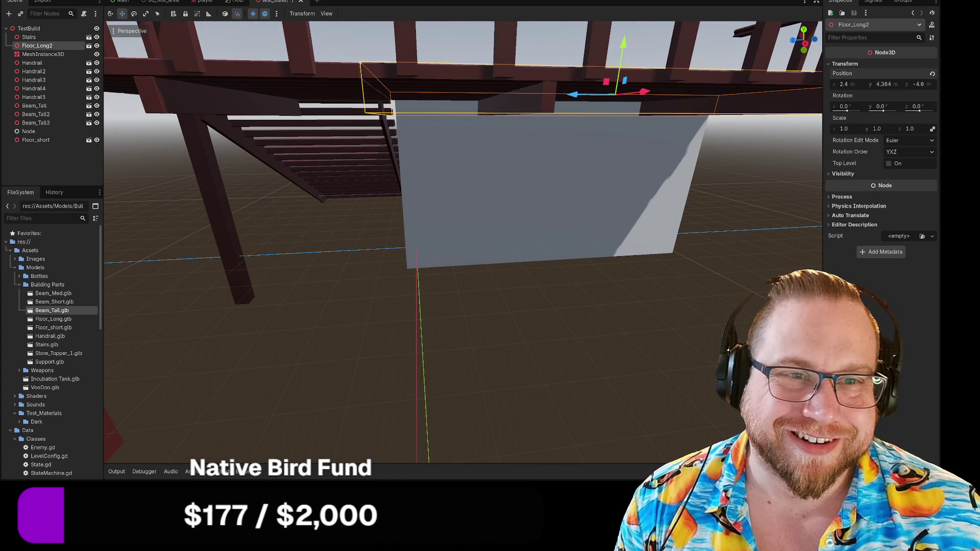
pyautogui.click(660, 267)
pyautogui.scroll(-10, 661, 268)
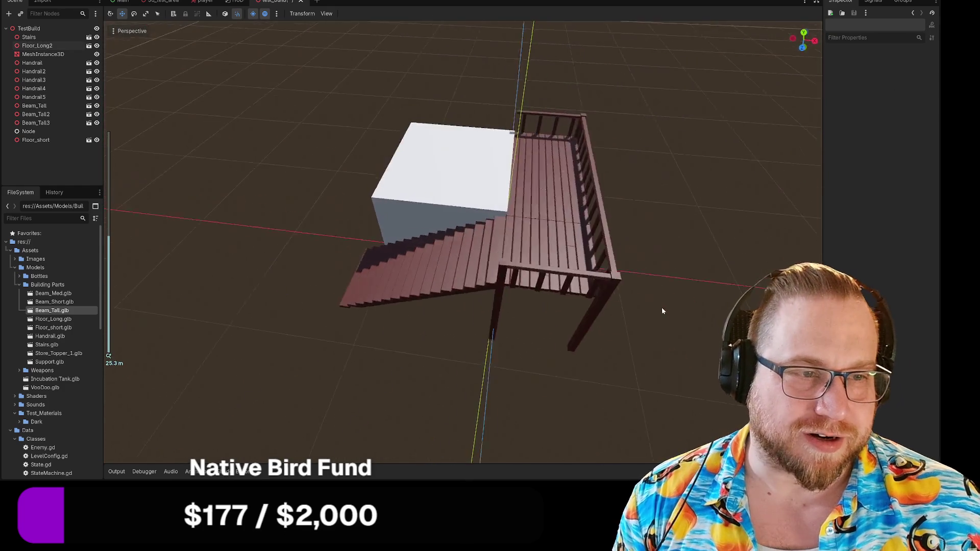
pyautogui.moveTo(661, 310)
pyautogui.mouseDown()
pyautogui.moveTo(686, 284)
pyautogui.moveTo(540, 286)
pyautogui.mouseUp()
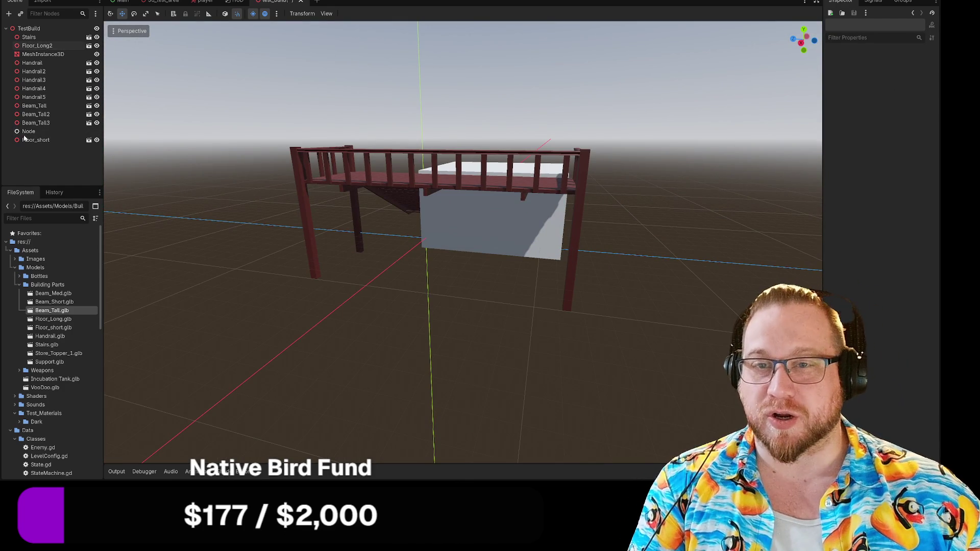
# Group the building pieces from Stairs through Beam_Tall3, plus Floor_short, under the Node.
pyautogui.click(29, 37)
pyautogui.keyDown('shift'); pyautogui.click(37, 123); pyautogui.keyUp('shift')
pyautogui.moveTo(37, 125)
pyautogui.mouseDown()
pyautogui.moveTo(31, 135)
pyautogui.moveTo(29, 37)
pyautogui.mouseUp()
pyautogui.click(10, 37)
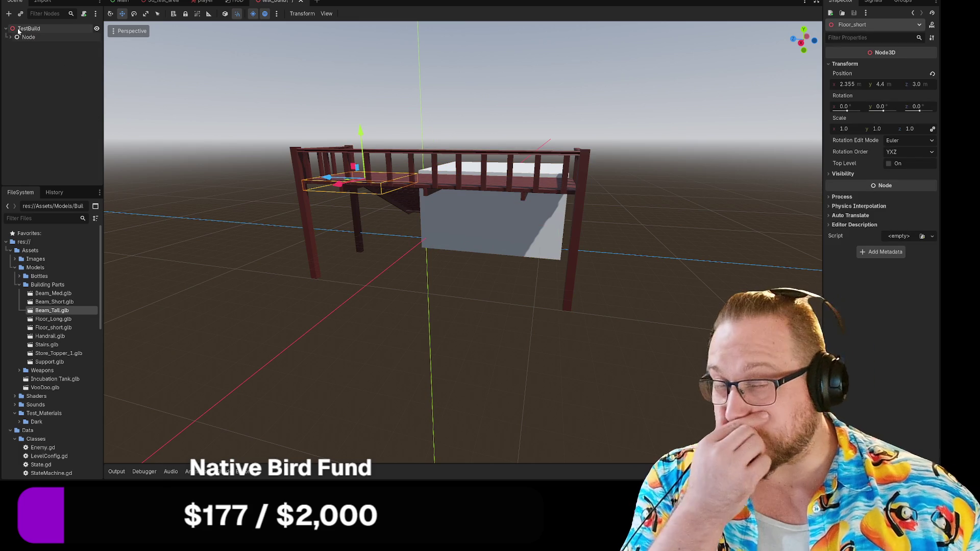
# Add a StaticBody3D child to the TestBuild root.
pyautogui.rightClick(19, 29)
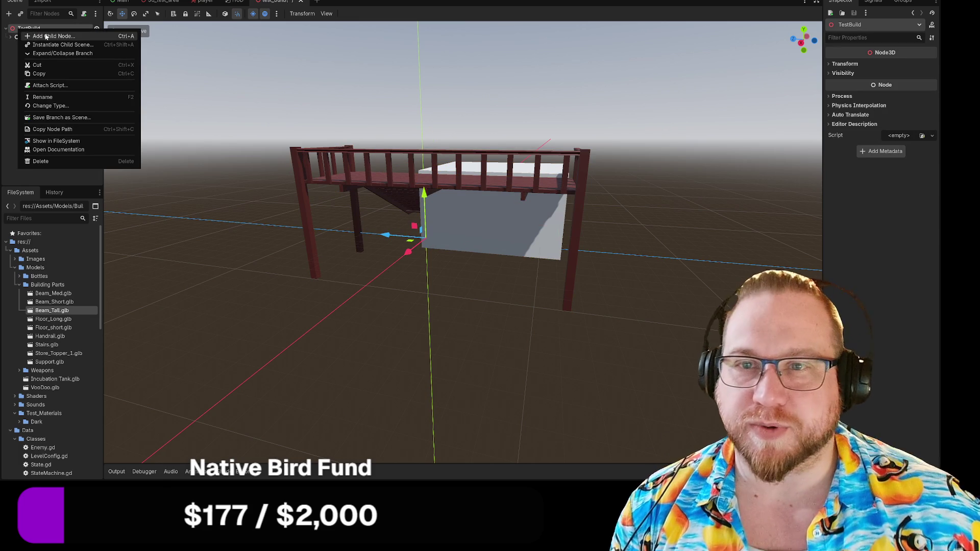
pyautogui.click(46, 37)
pyautogui.write('sta')
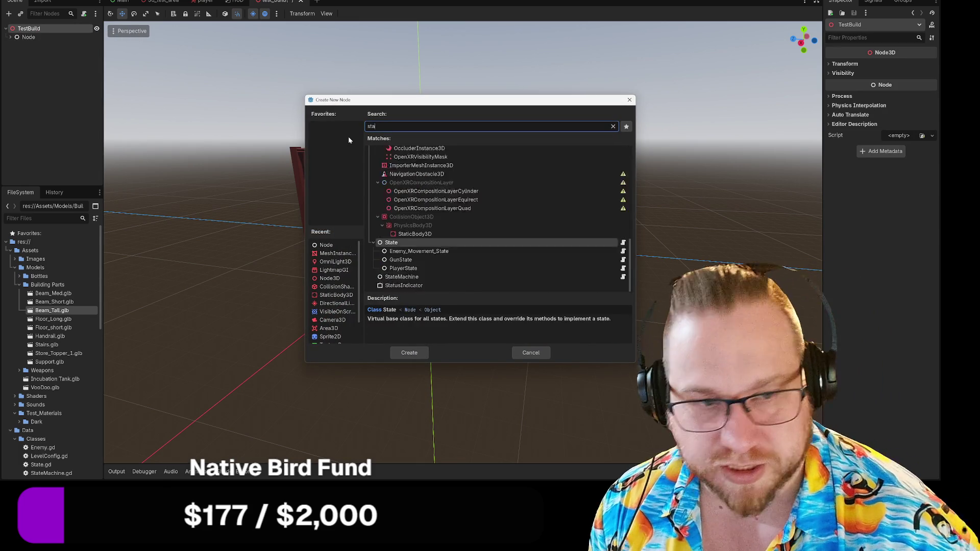
pyautogui.write('tic')
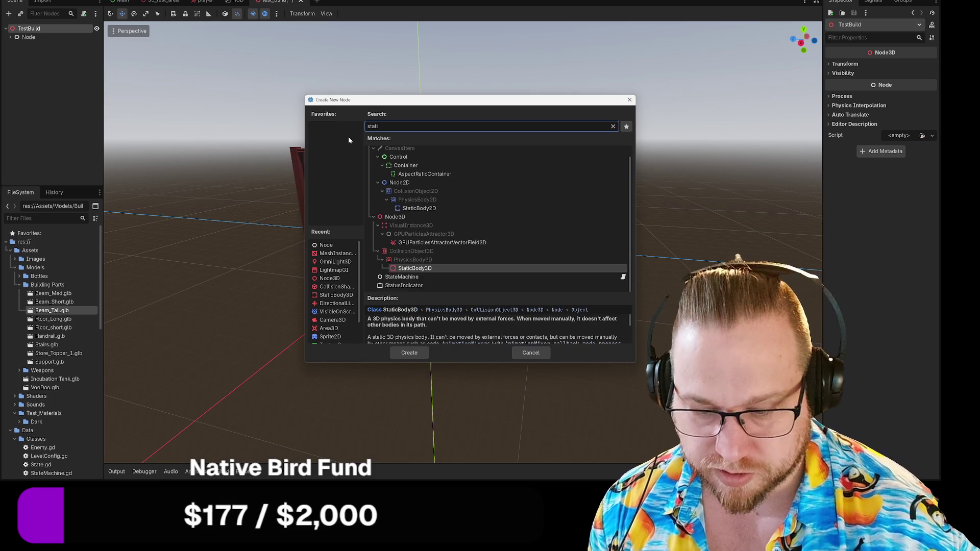
pyautogui.press('Return')
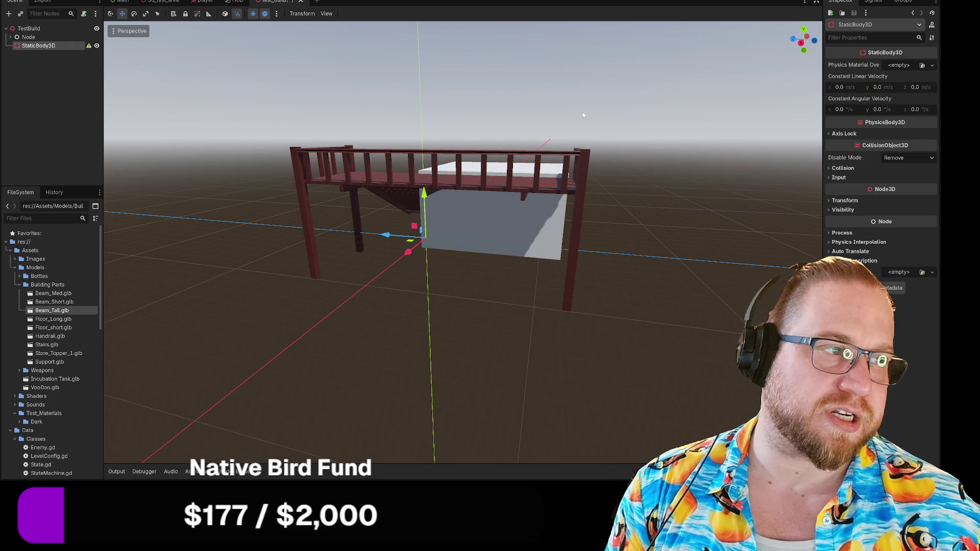
# Add a CollisionPolygon3D node as a child of StaticBody3D.
pyautogui.rightClick(37, 47)
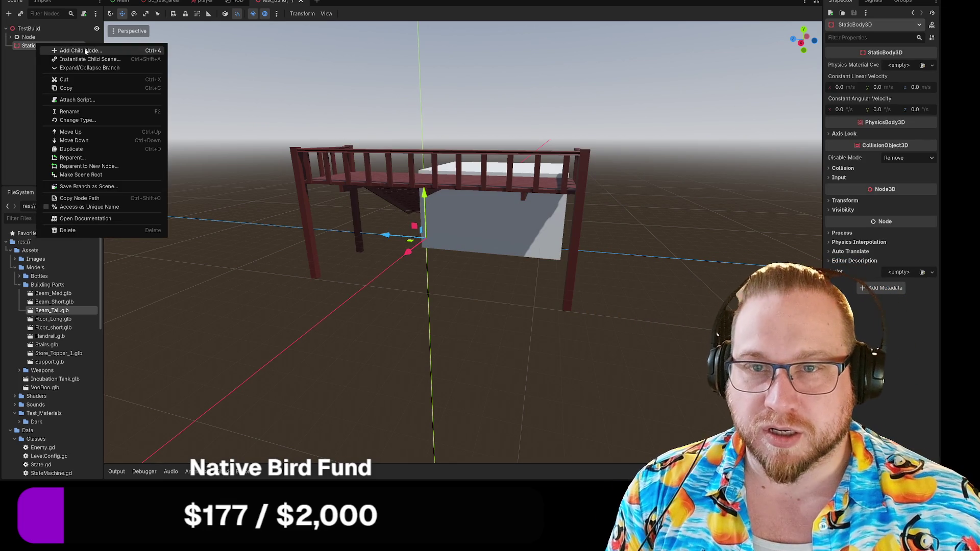
pyautogui.click(51, 50)
pyautogui.write('mesh')
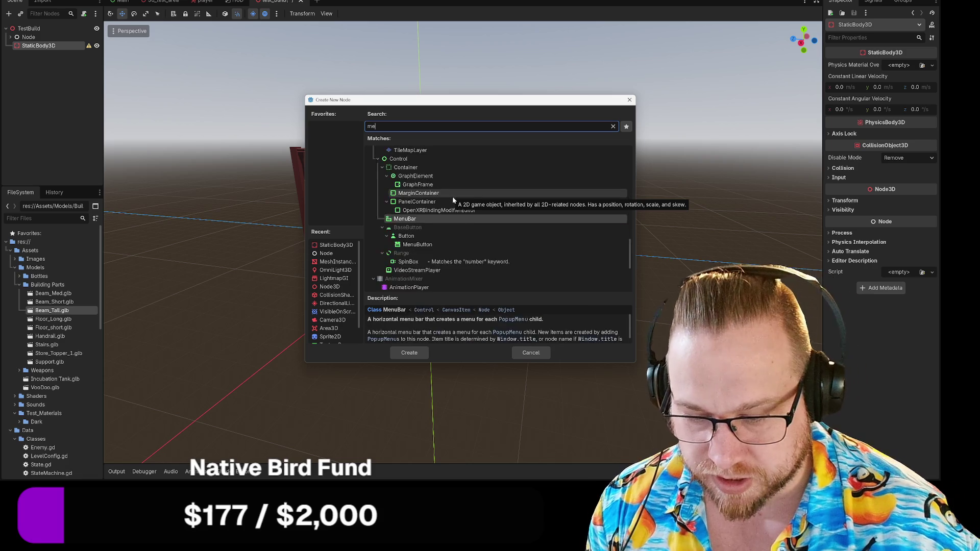
pyautogui.press('BackSpace')
pyautogui.press('BackSpace')
pyautogui.press('BackSpace')
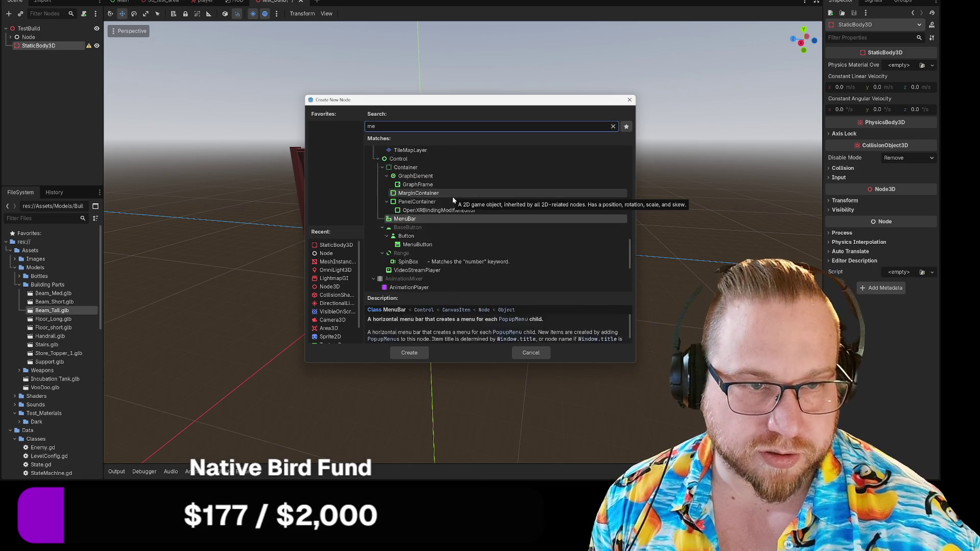
pyautogui.write('coll')
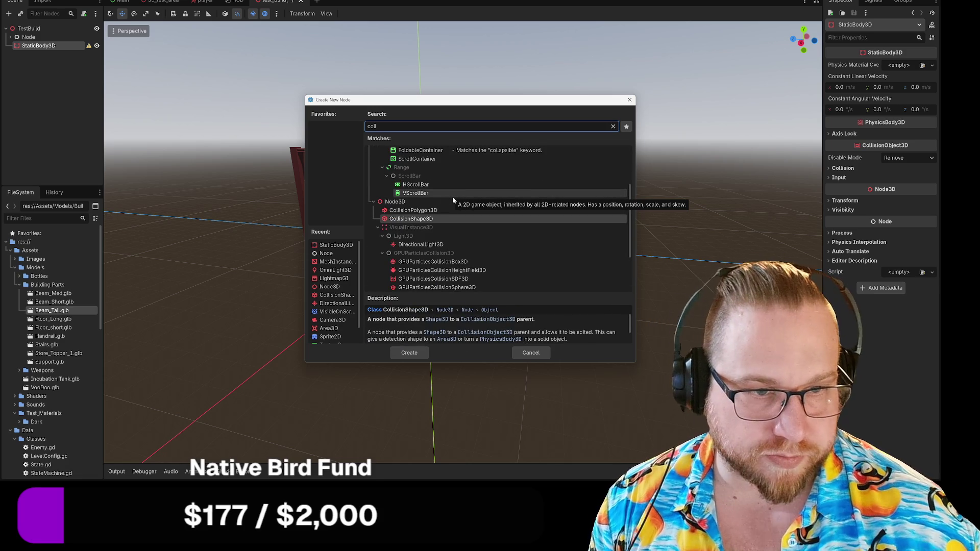
pyautogui.press('Up')
pyautogui.press('Return')
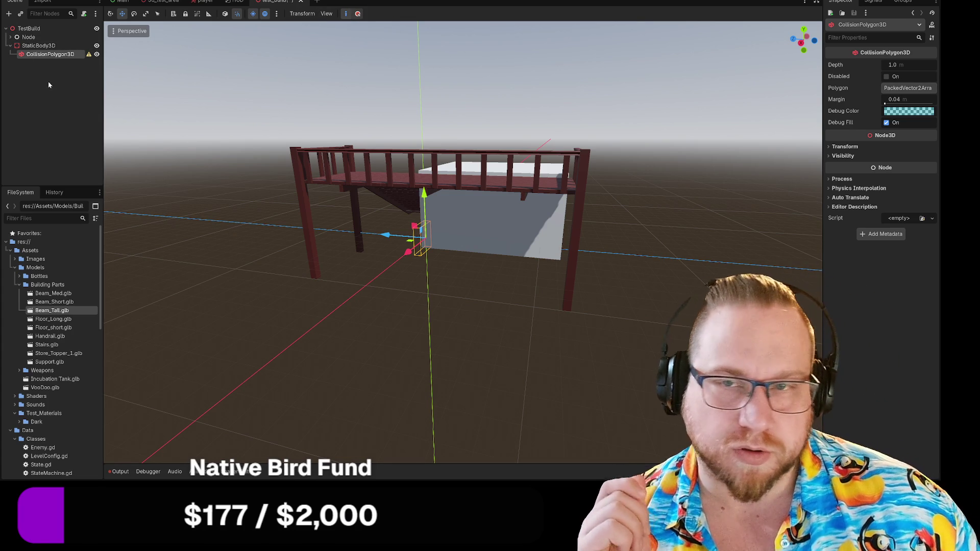
# Cut the CollisionPolygon3D and add a CollisionShape3D under StaticBody3D instead.
pyautogui.rightClick(43, 54)
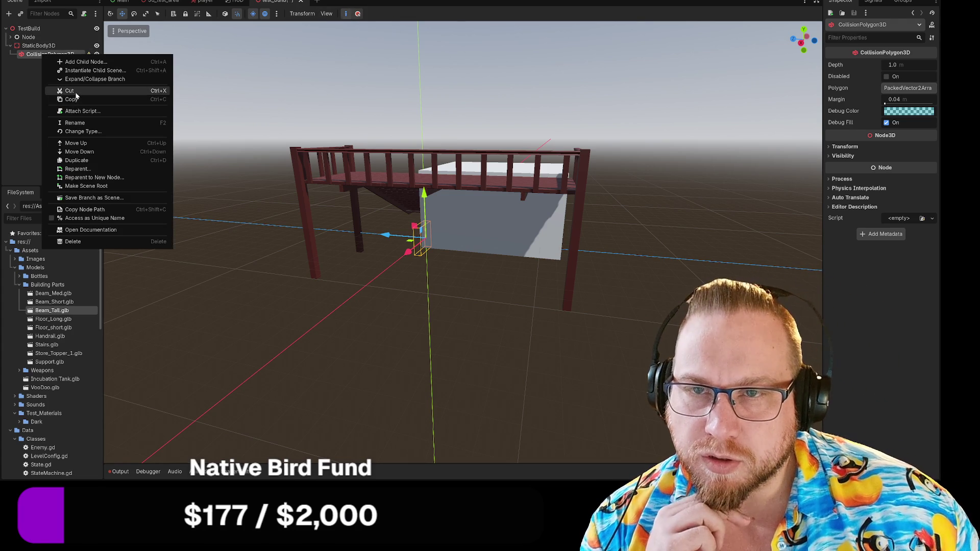
pyautogui.click(69, 90)
pyautogui.rightClick(49, 45)
pyautogui.click(84, 53)
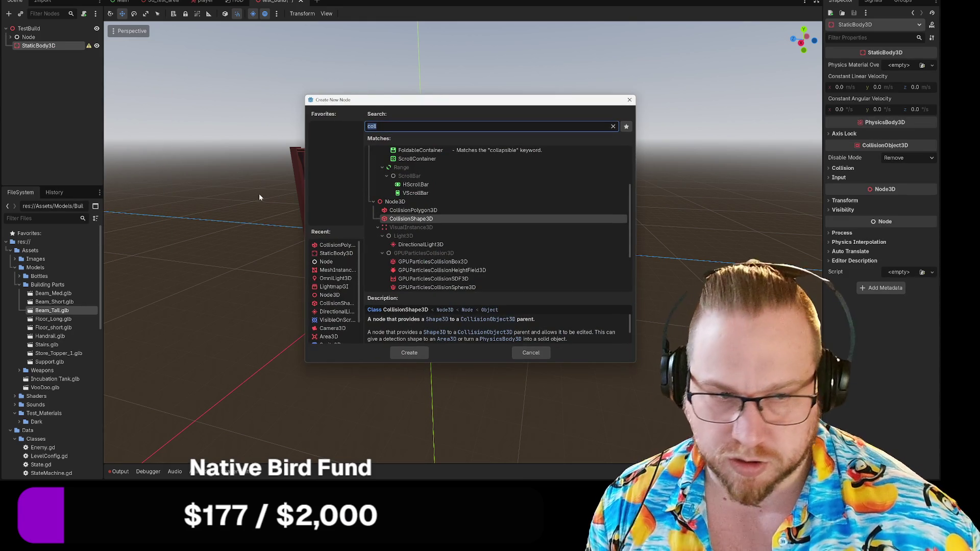
pyautogui.doubleClick(408, 218)
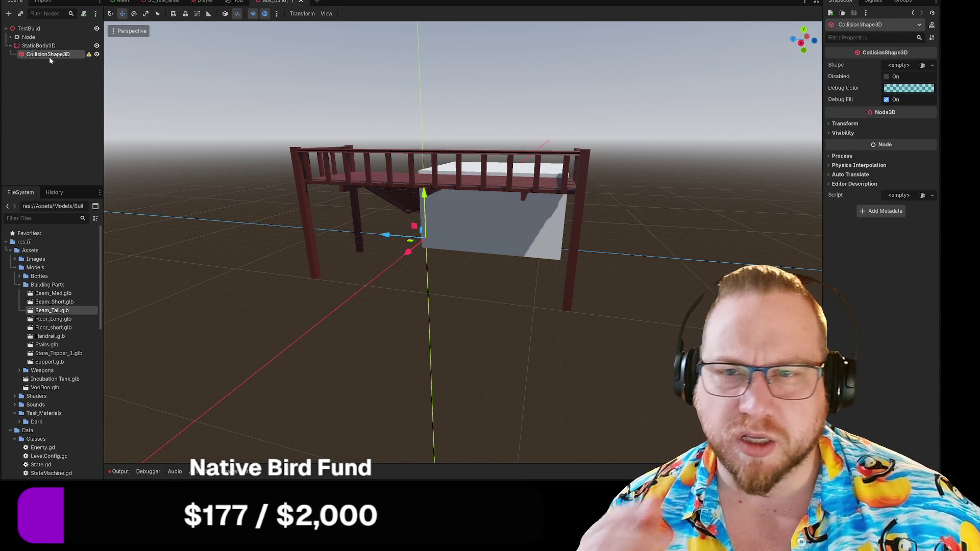
# Browse the Shape dropdown and load picker for the collider without choosing a shape.
pyautogui.click(896, 66)
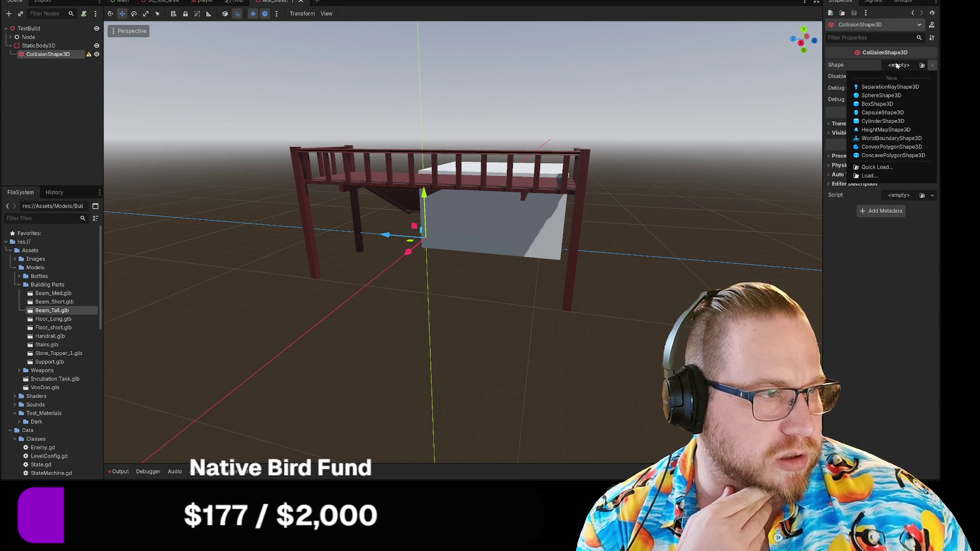
pyautogui.click(896, 65)
pyautogui.click(932, 66)
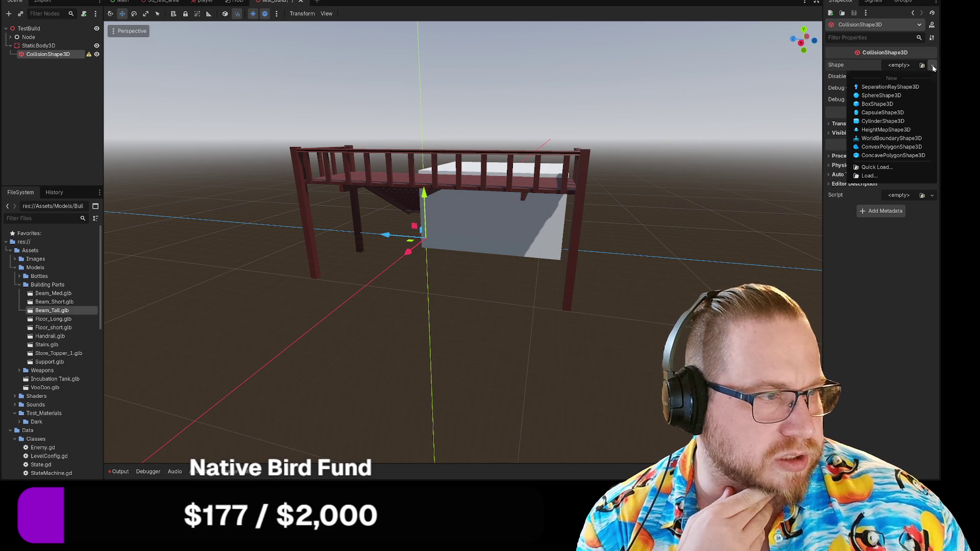
pyautogui.click(933, 68)
pyautogui.click(922, 65)
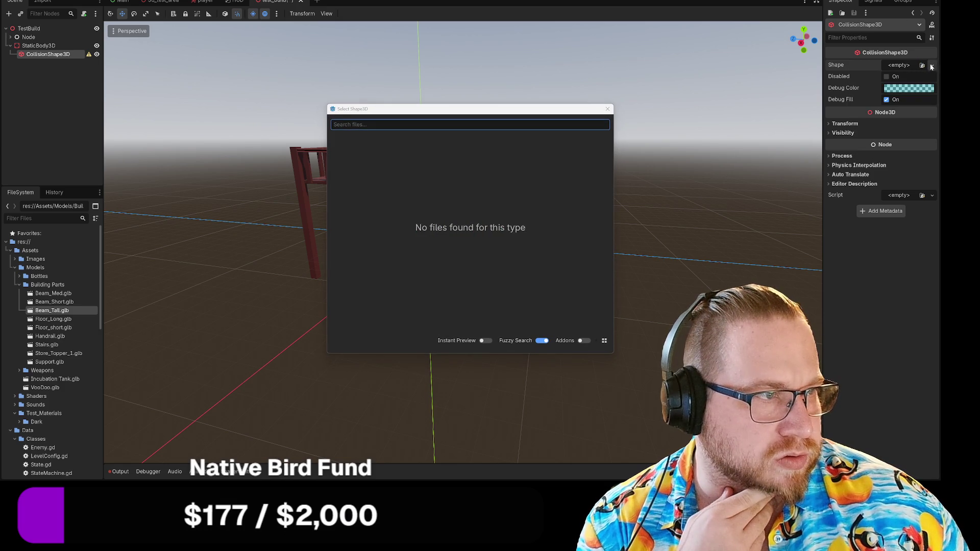
pyautogui.click(608, 110)
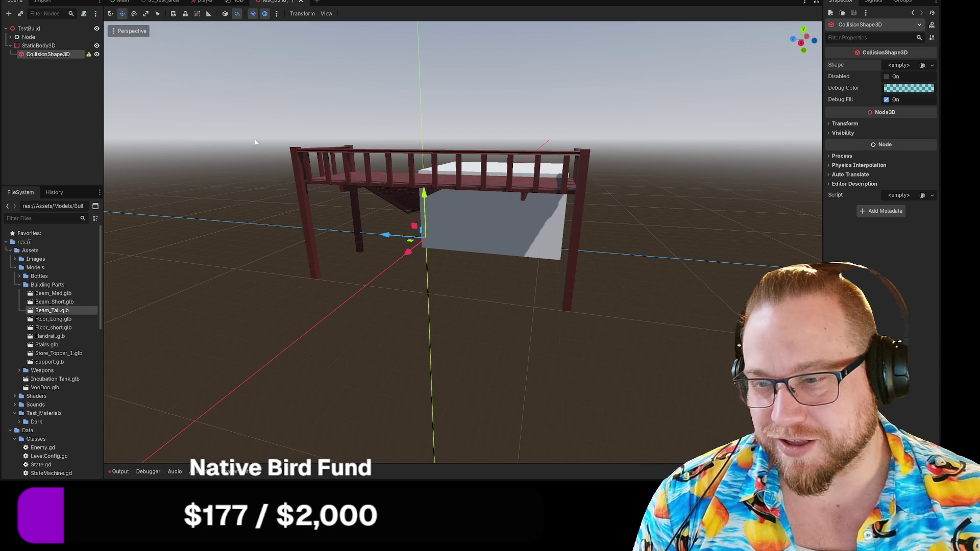
# Check the viewport's transform options, then review the shape types again, leaving Shape empty.
pyautogui.click(301, 14)
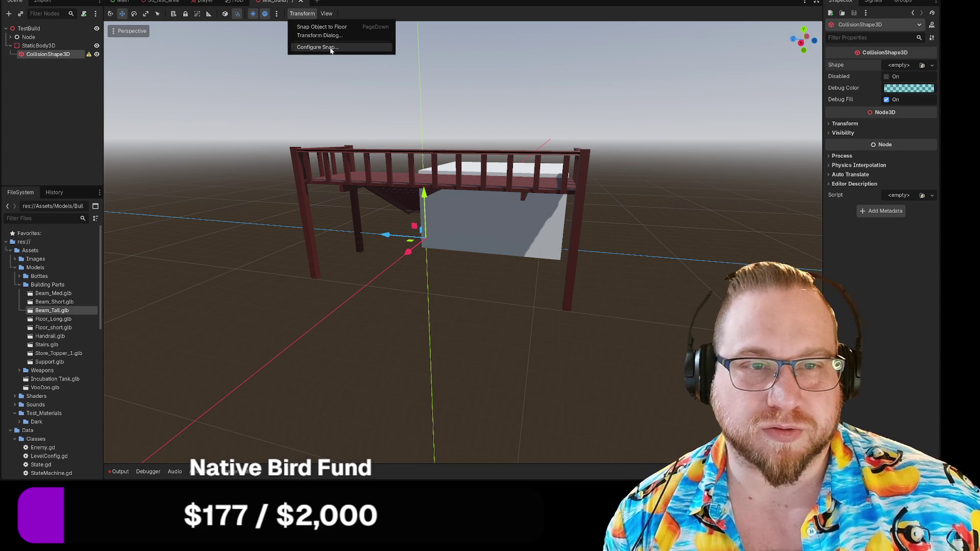
pyautogui.moveTo(327, 14)
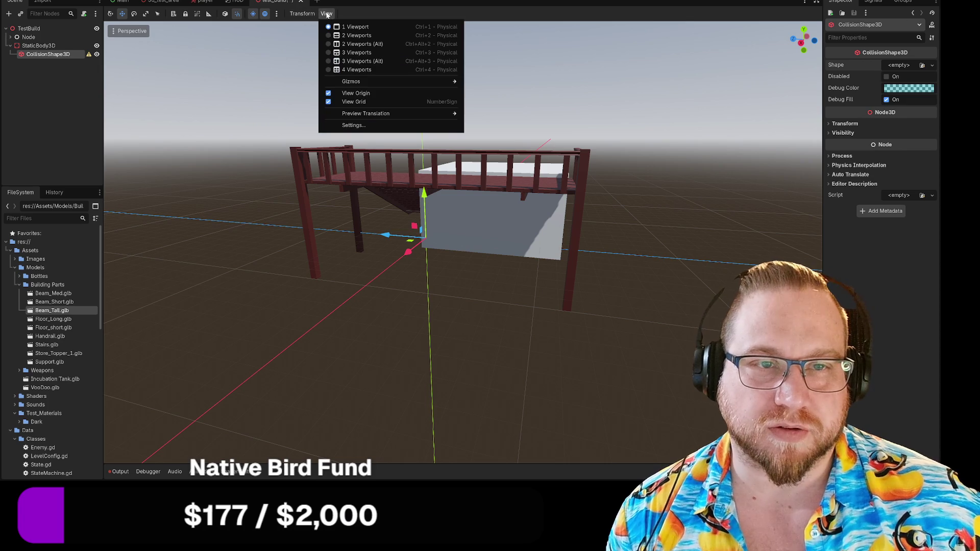
pyautogui.click(31, 60)
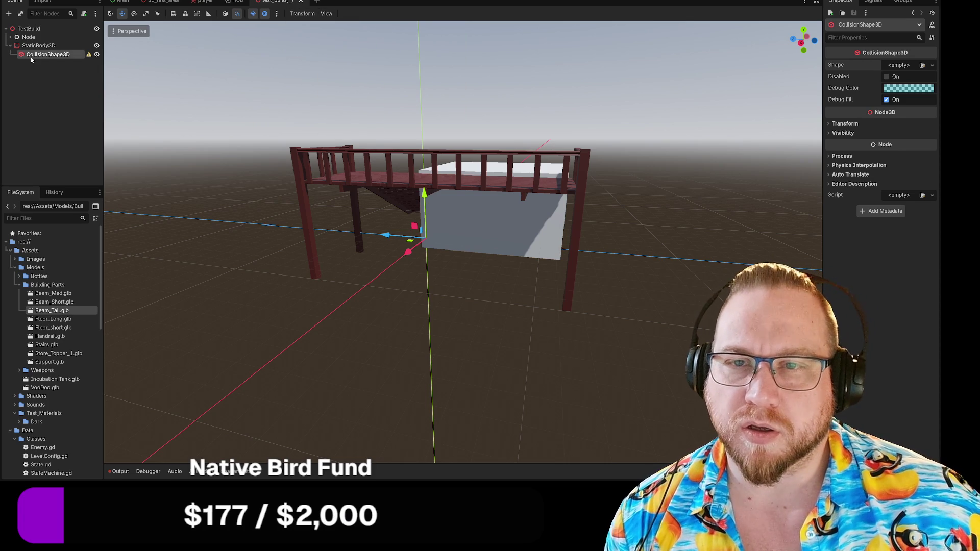
pyautogui.click(899, 66)
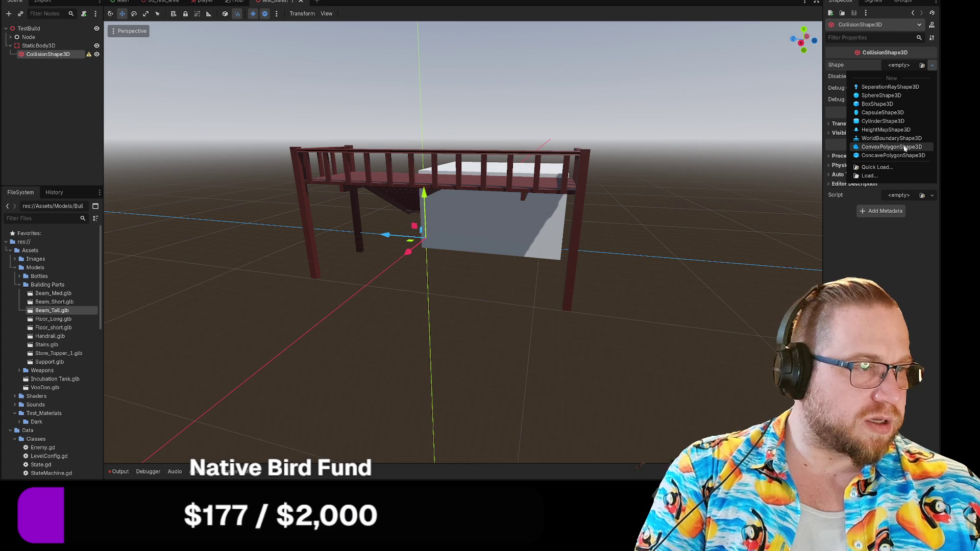
pyautogui.press('Escape')
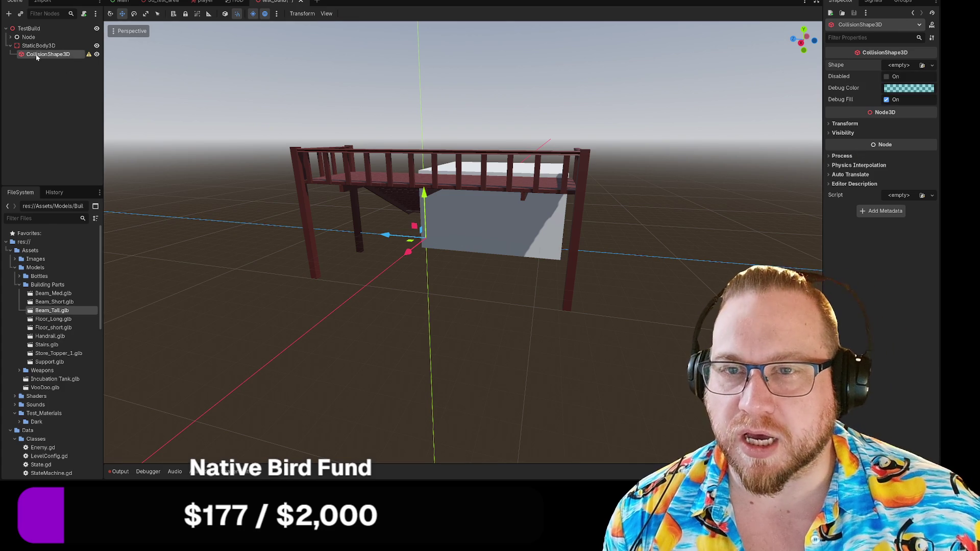
pyautogui.rightClick(36, 57)
pyautogui.click(66, 170)
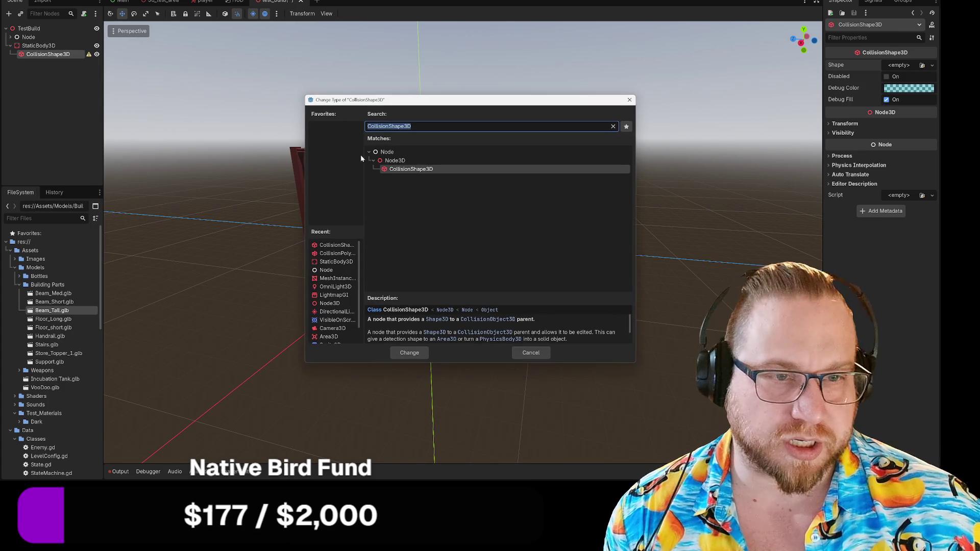
pyautogui.click(414, 126)
pyautogui.press('BackSpace')
pyautogui.press('BackSpace')
pyautogui.press('BackSpace')
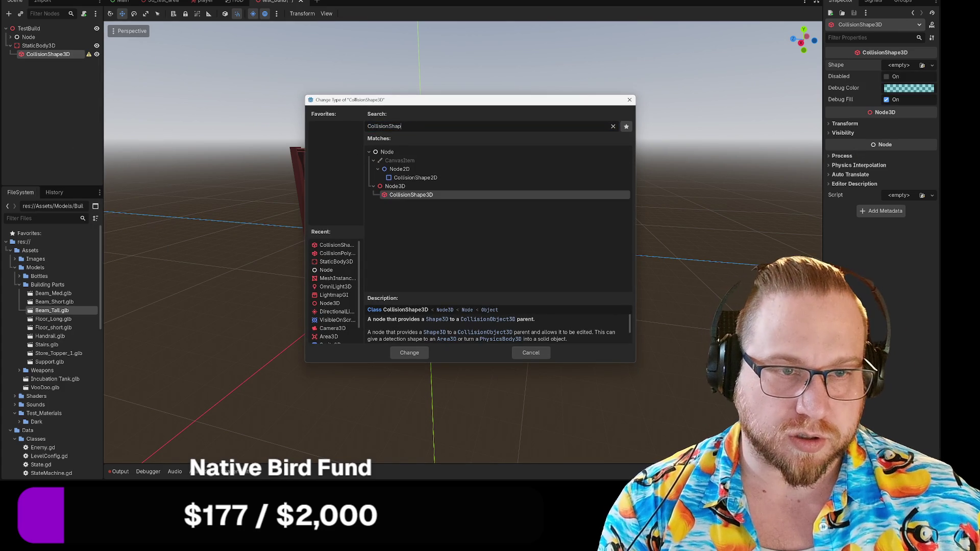
pyautogui.press('BackSpace')
pyautogui.press('BackSpace')
pyautogui.press('BackSpace')
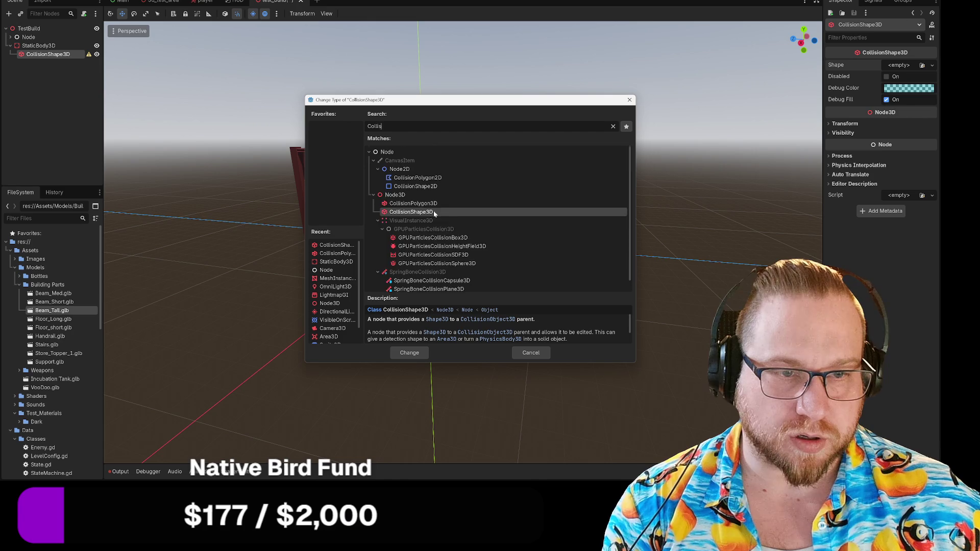
pyautogui.doubleClick(413, 203)
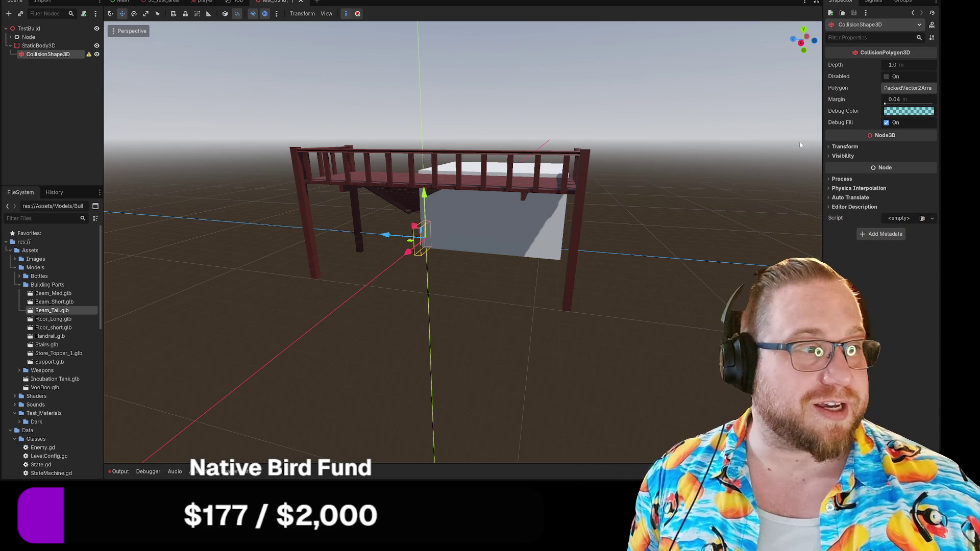
pyautogui.click(915, 90)
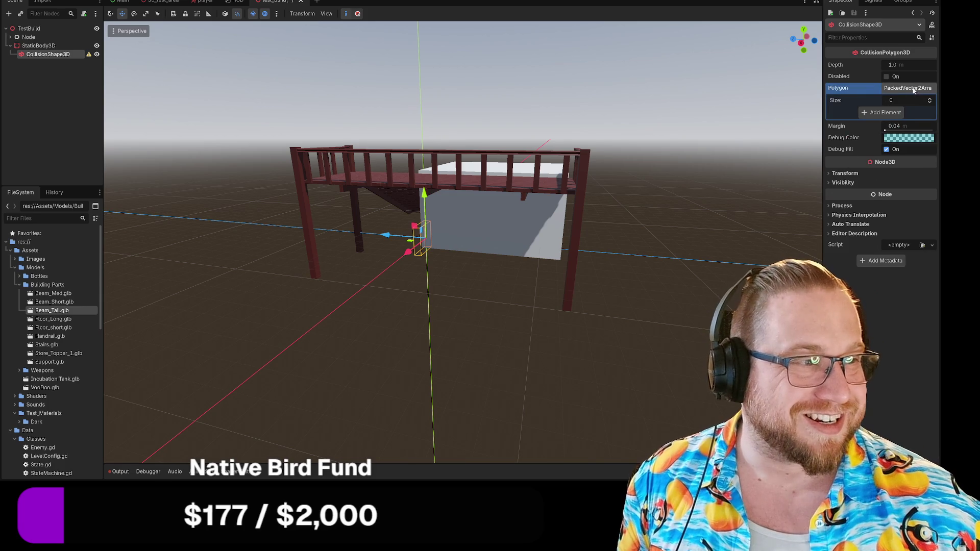
pyautogui.click(904, 91)
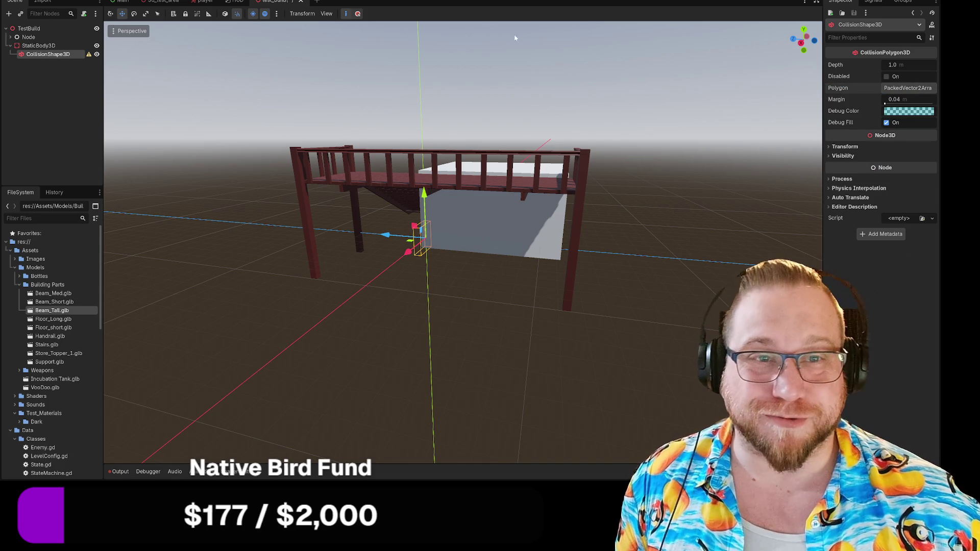
pyautogui.click(404, 163)
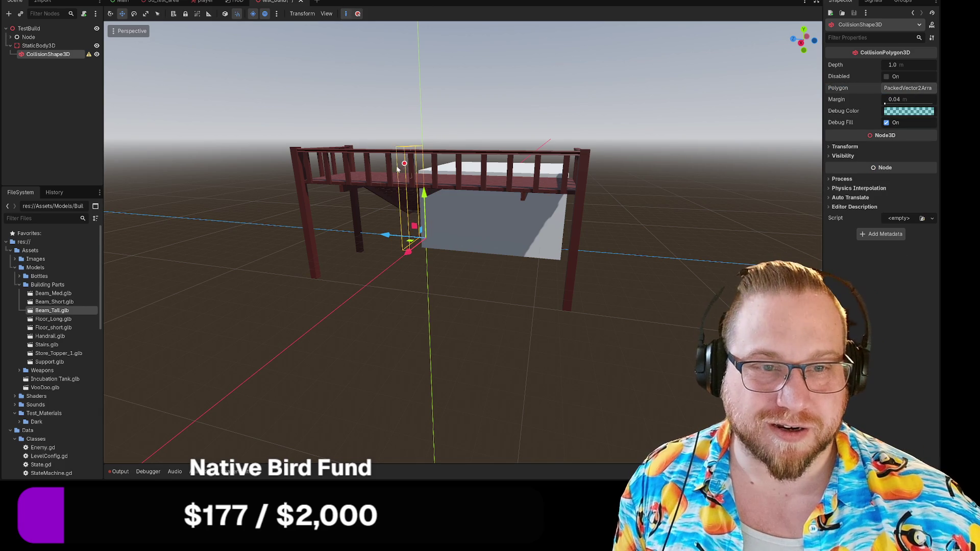
pyautogui.click(285, 177)
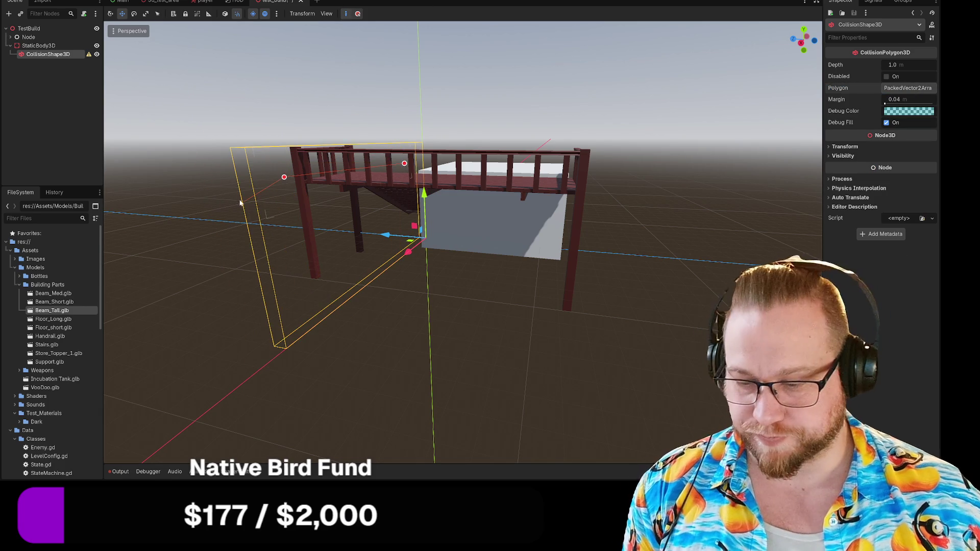
pyautogui.click(321, 138)
pyautogui.click(419, 123)
pyautogui.click(517, 155)
pyautogui.click(512, 213)
pyautogui.click(447, 249)
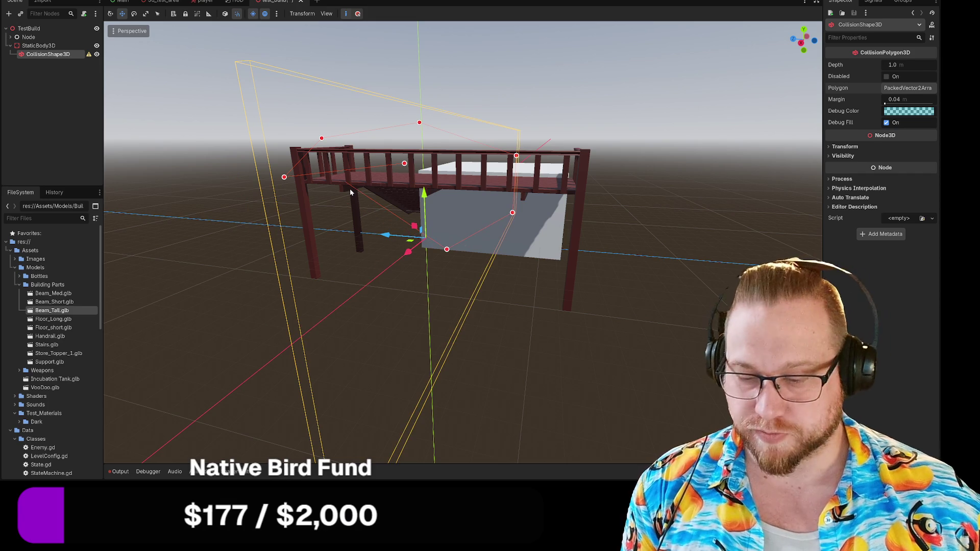
pyautogui.hotkey('ctrl', 'z')
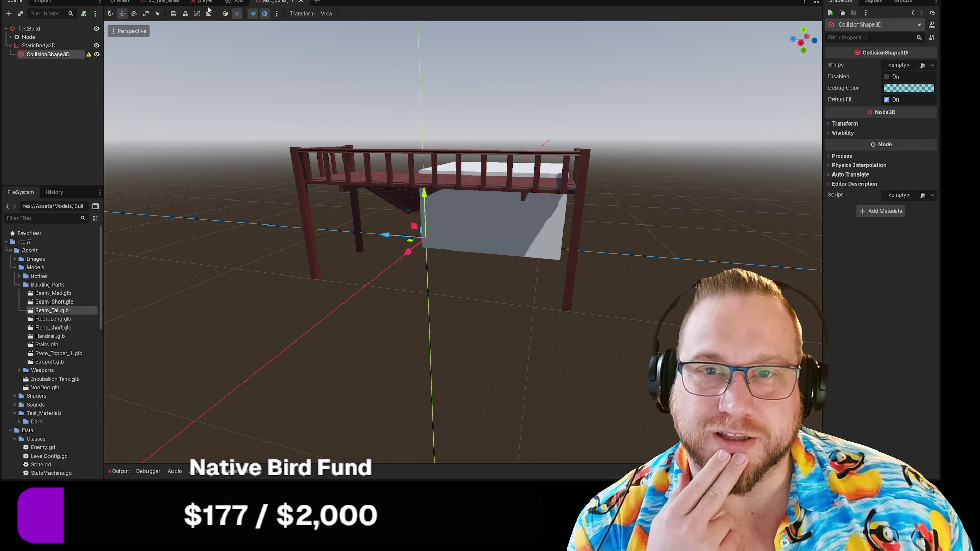
pyautogui.click(326, 13)
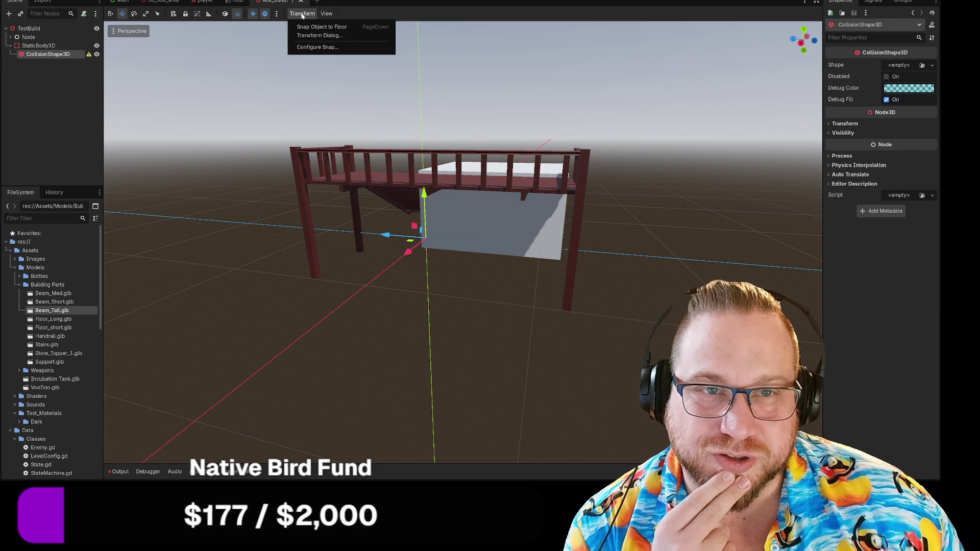
# Delete the CollisionShape3D node under StaticBody3D and confirm with OK.
pyautogui.click(302, 16)
pyautogui.rightClick(30, 55)
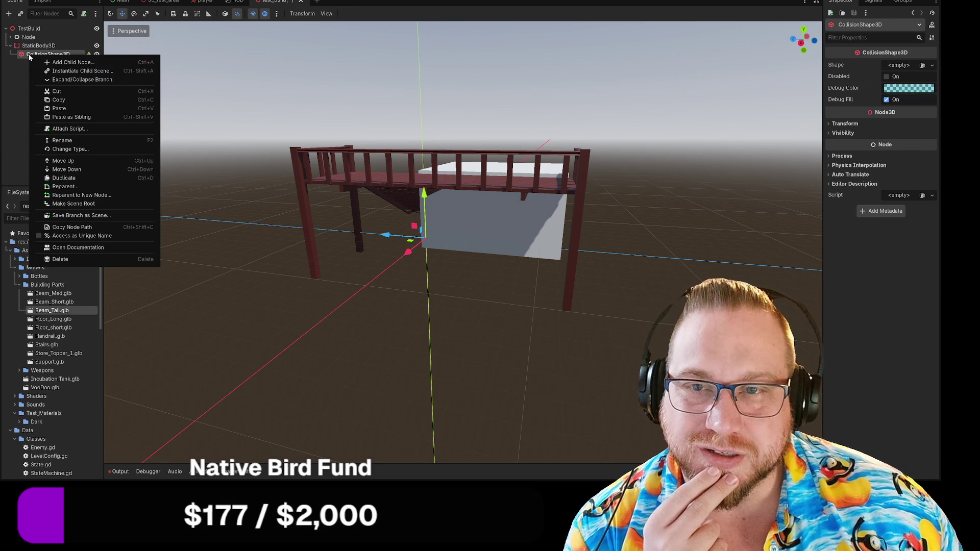
pyautogui.click(8, 83)
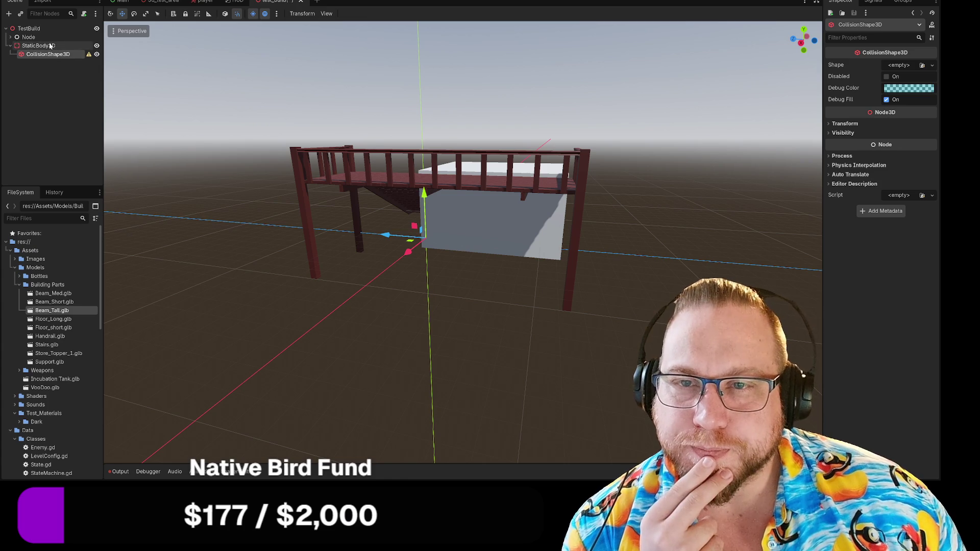
pyautogui.click(49, 46)
pyautogui.rightClick(42, 49)
pyautogui.click(838, 210)
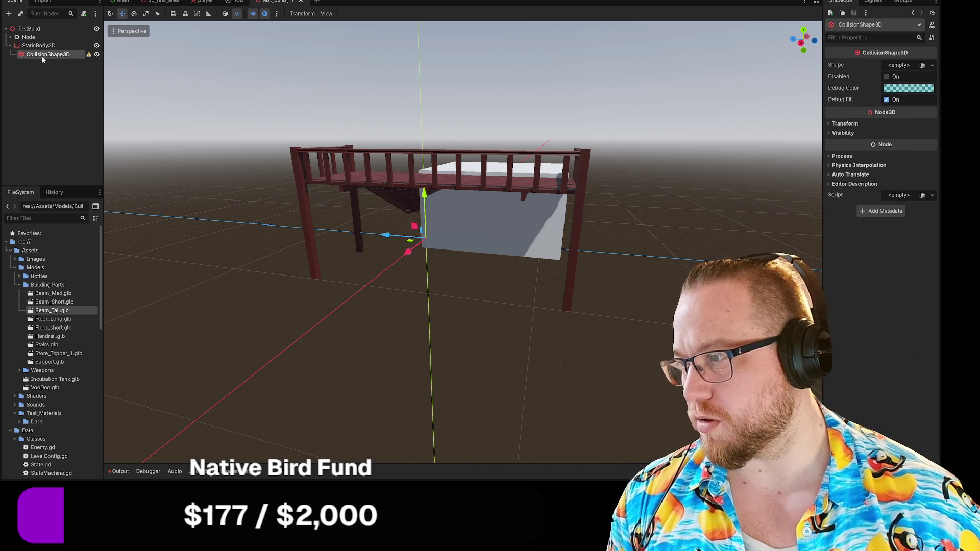
pyautogui.press('Delete')
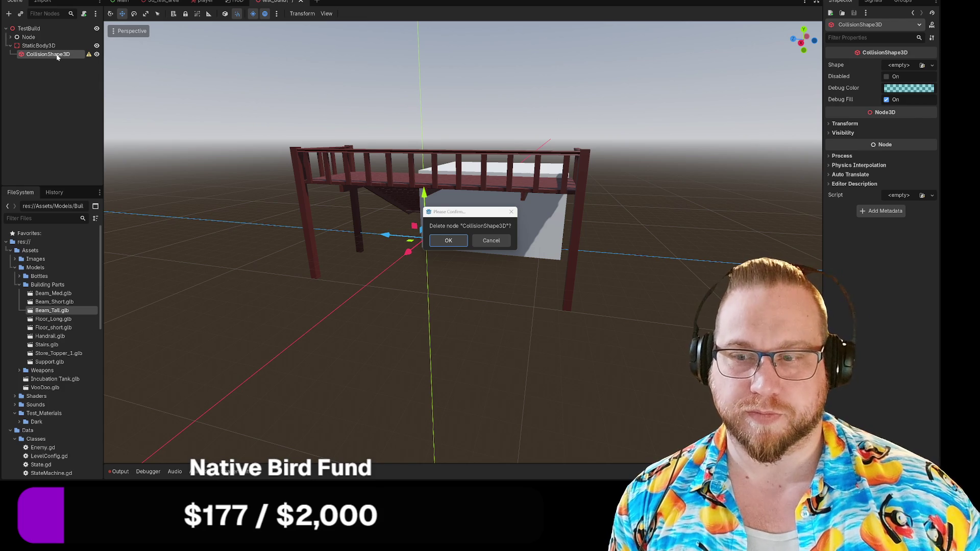
pyautogui.click(442, 243)
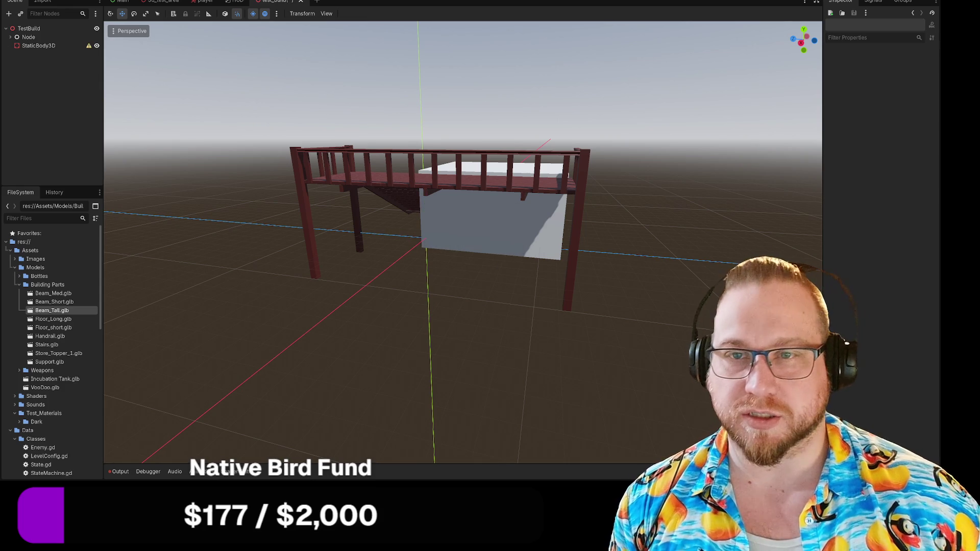
# Add a MeshInstance3D child under StaticBody3D by searching 'meshi'.
pyautogui.rightClick(55, 46)
pyautogui.click(82, 54)
pyautogui.write('meshi')
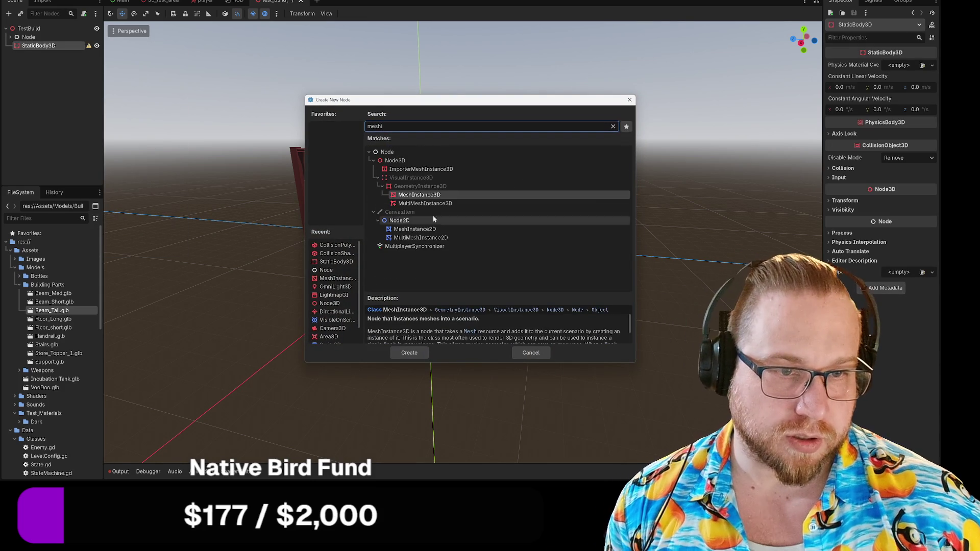
pyautogui.doubleClick(428, 196)
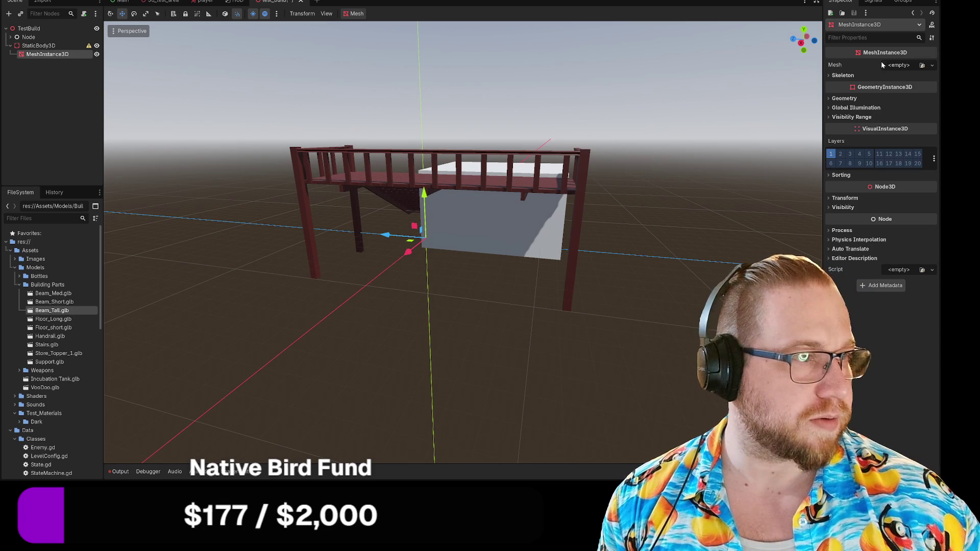
# Leave the mesh empty, try Mesh > Create Collision Shape, then move MeshInstance3D into Node.
pyautogui.click(899, 65)
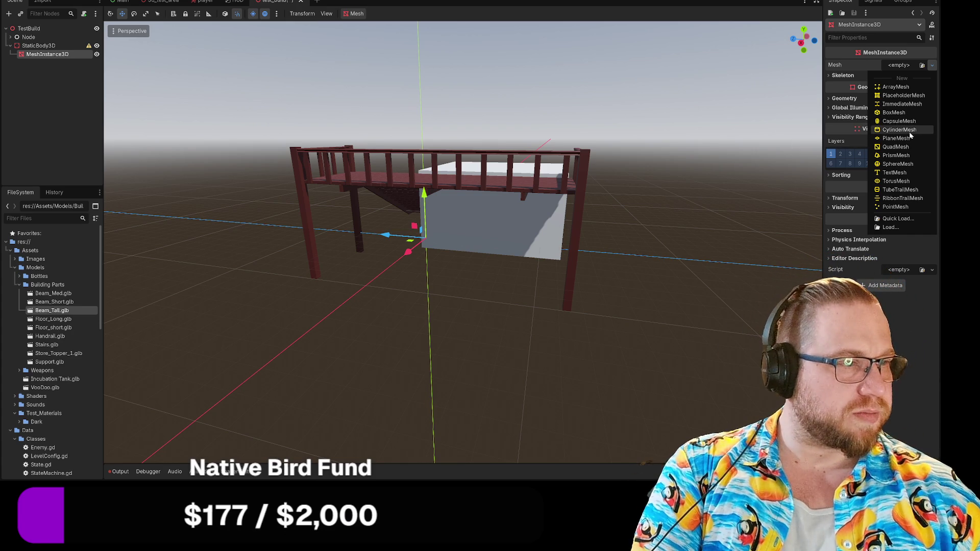
pyautogui.click(898, 316)
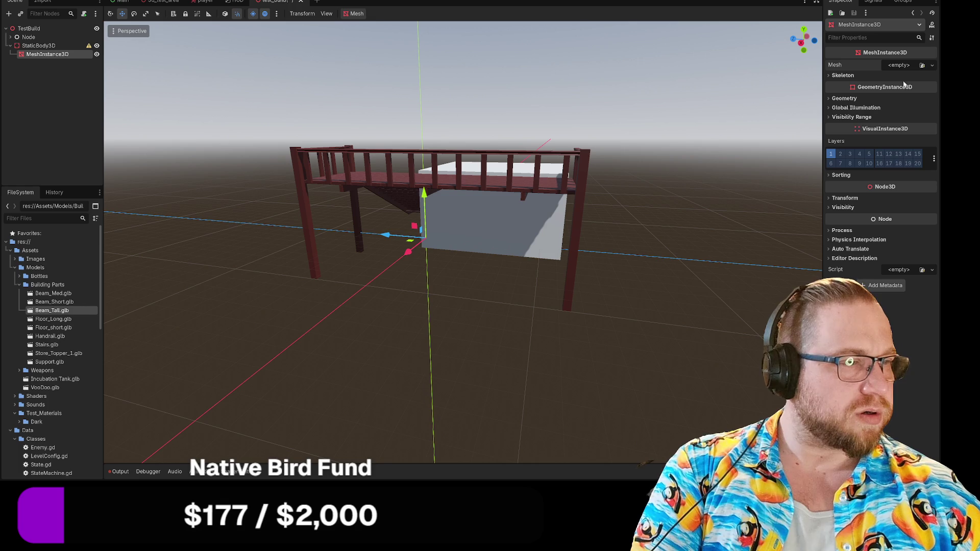
pyautogui.click(932, 65)
pyautogui.press('Escape')
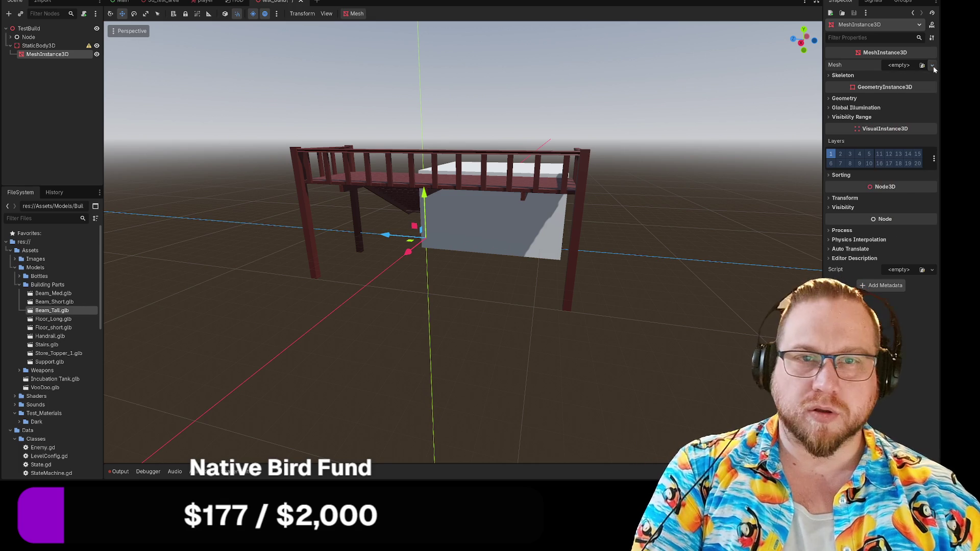
pyautogui.click(352, 14)
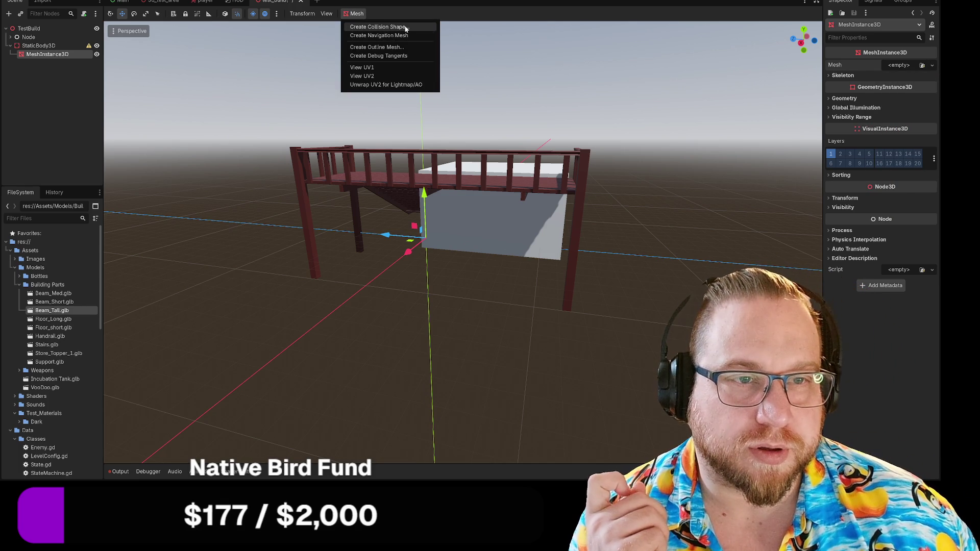
pyautogui.click(406, 27)
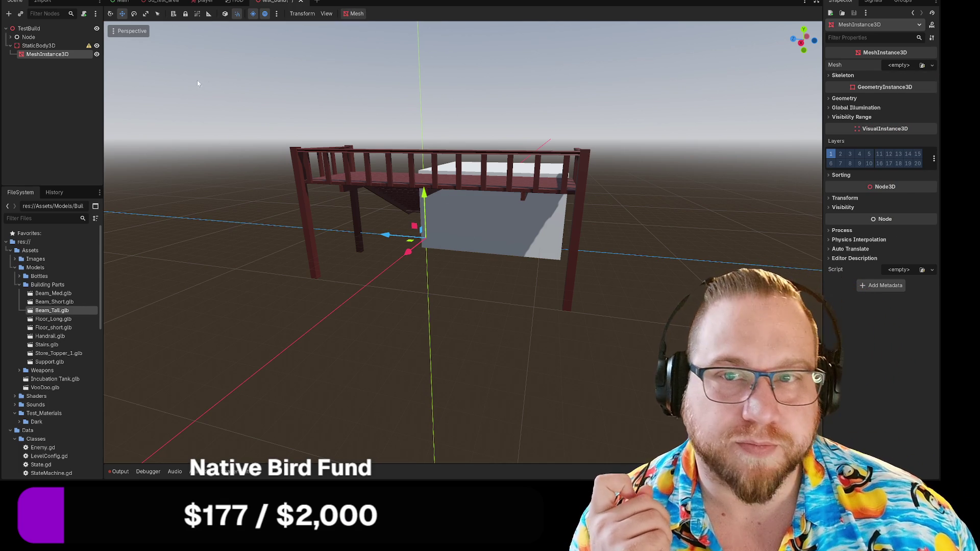
pyautogui.click(351, 14)
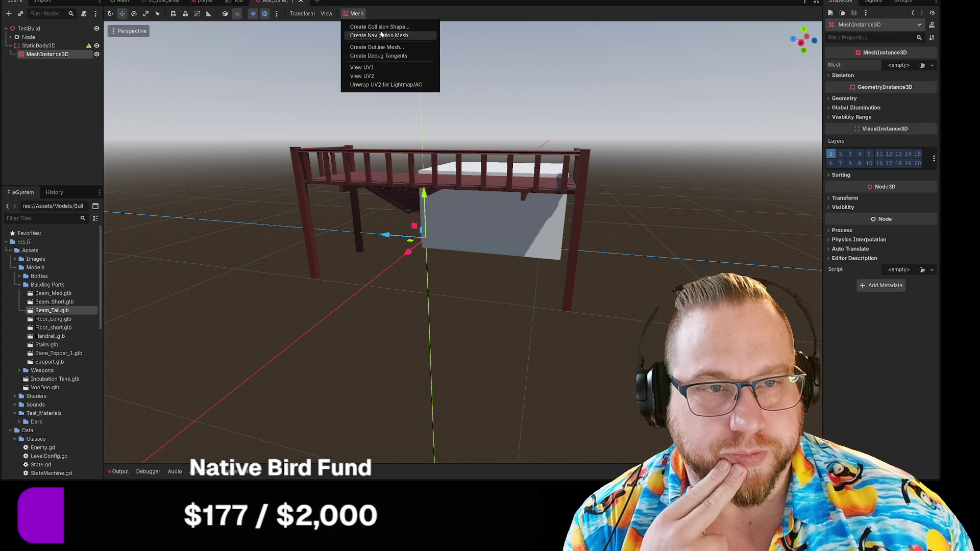
pyautogui.press('Escape')
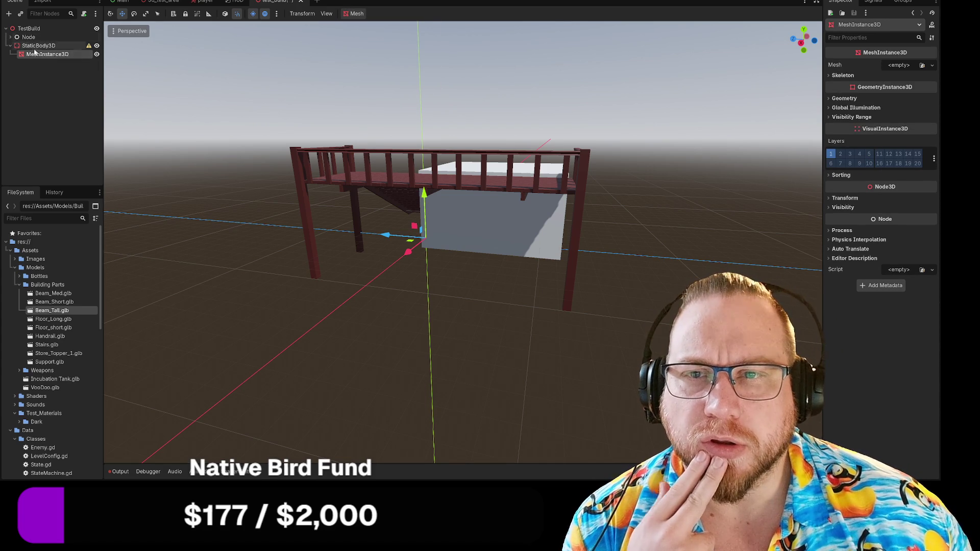
pyautogui.moveTo(37, 58); pyautogui.dragTo(29, 42)
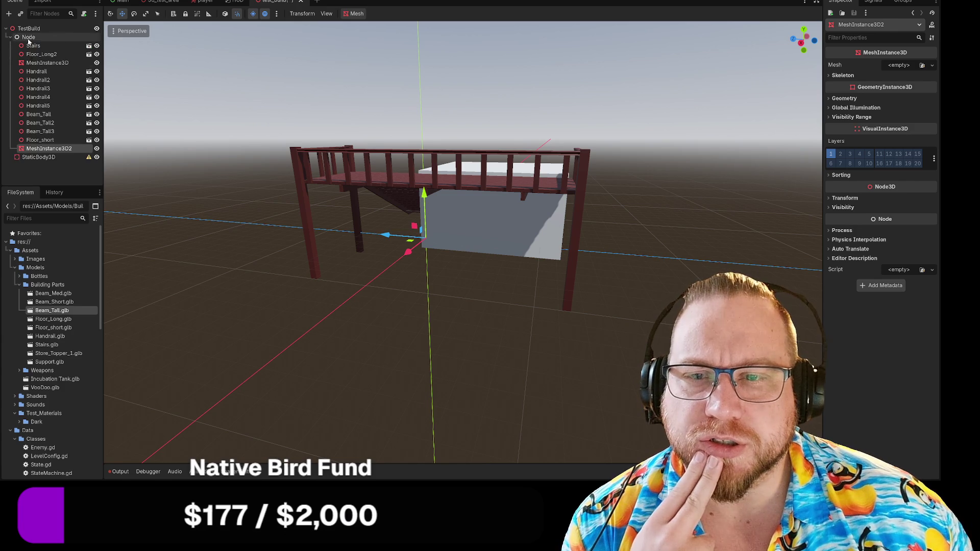
# Retry Create Collision Shape, dismiss the empty-mesh warning, and drag MeshInstance3D2 onto TestBuild.
pyautogui.click(352, 14)
pyautogui.click(370, 32)
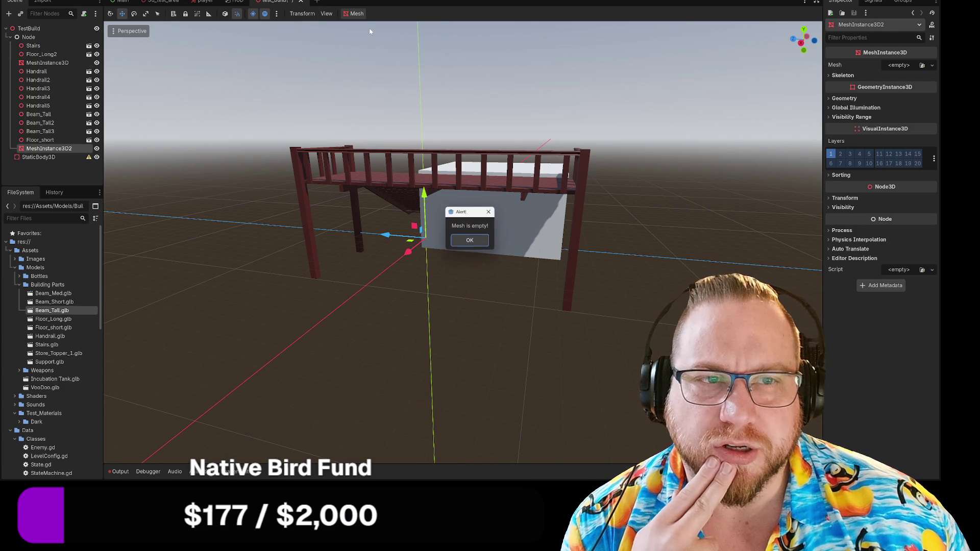
pyautogui.click(470, 240)
pyautogui.moveTo(50, 149)
pyautogui.mouseDown()
pyautogui.moveTo(31, 29)
pyautogui.moveTo(43, 46)
pyautogui.mouseUp()
pyautogui.click(10, 37)
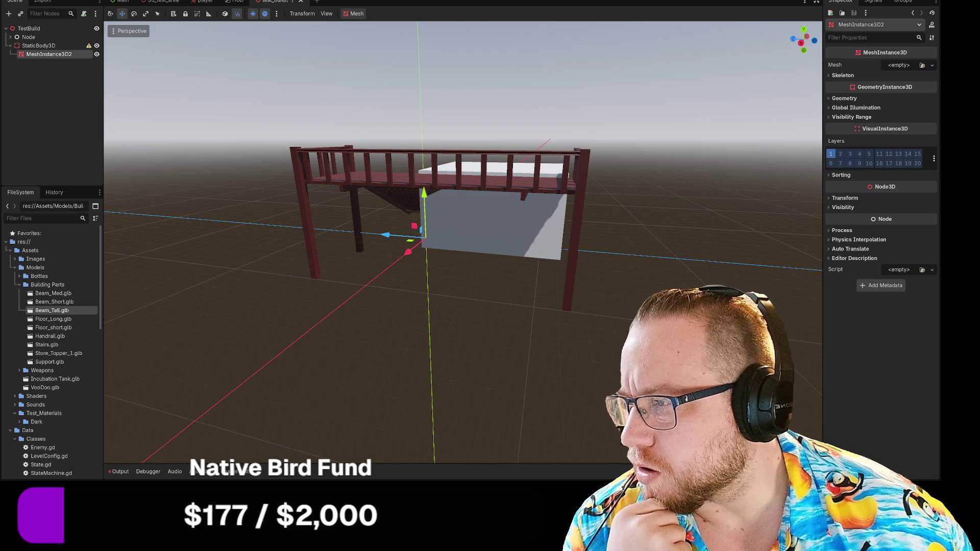
pyautogui.moveTo(30, 50); pyautogui.dragTo(30, 31)
# Cut StaticBody3D out of the TestBuild scene.
pyautogui.rightClick(34, 48)
pyautogui.press('Escape')
pyautogui.rightClick(28, 47)
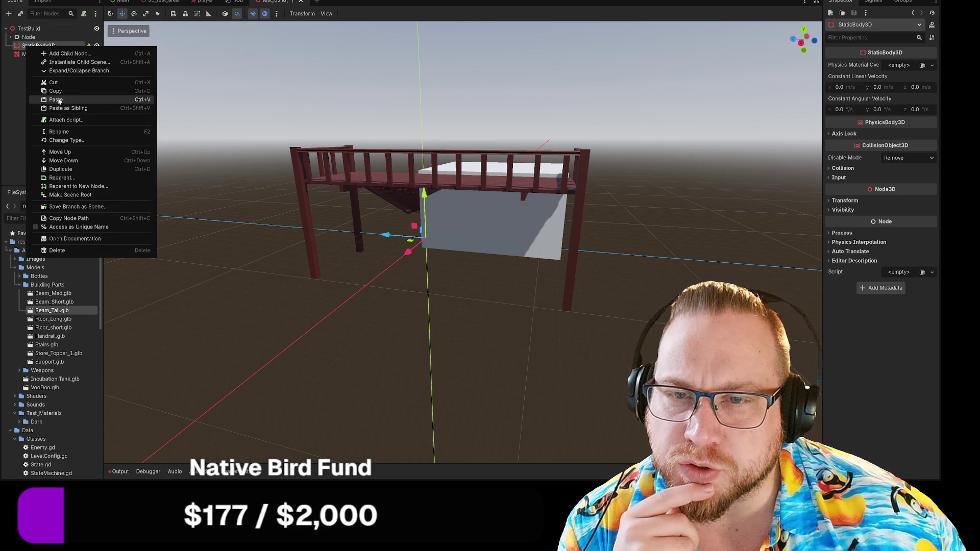
pyautogui.click(54, 82)
# Retry Create Collision Shape on MeshInstance3D2 and dismiss the empty-mesh warning.
pyautogui.rightClick(29, 45)
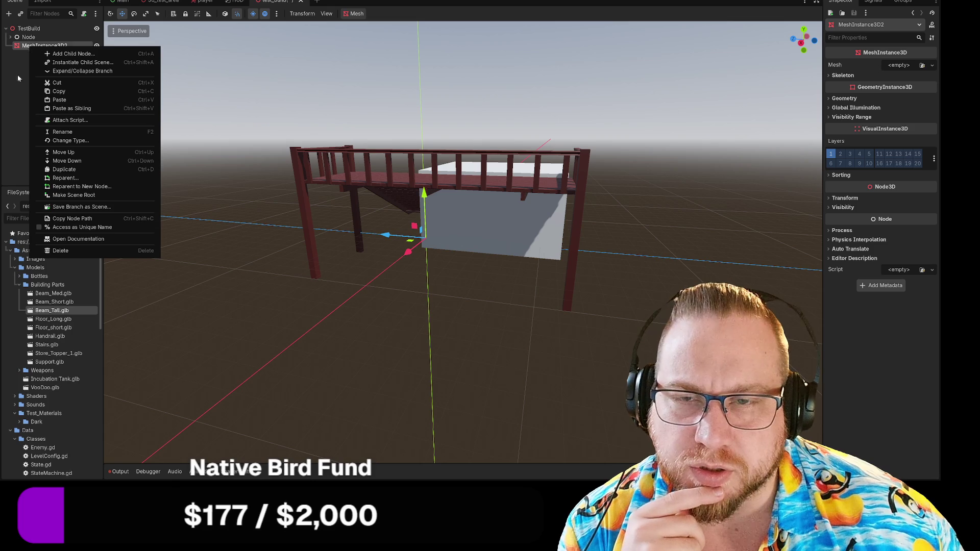
pyautogui.press('Escape')
pyautogui.click(895, 66)
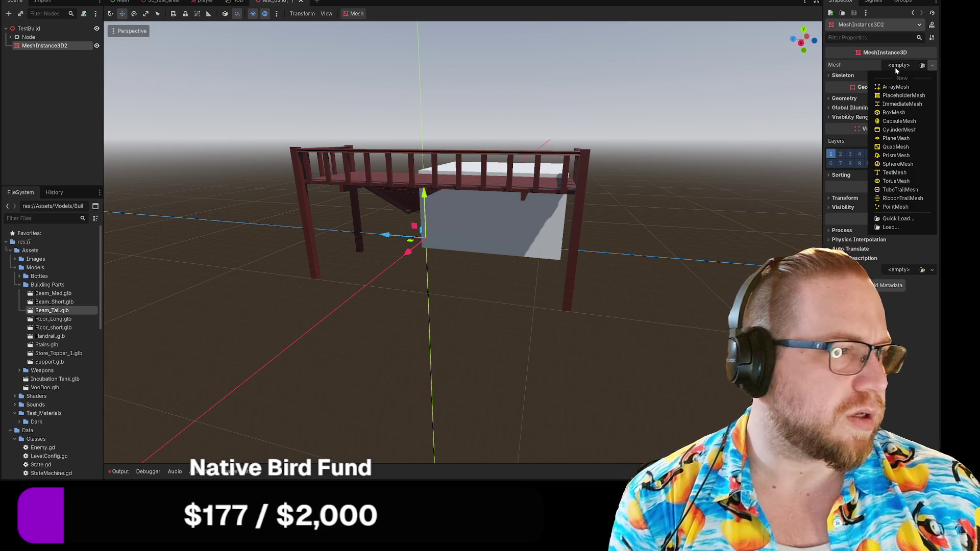
pyautogui.press('Escape')
pyautogui.click(356, 14)
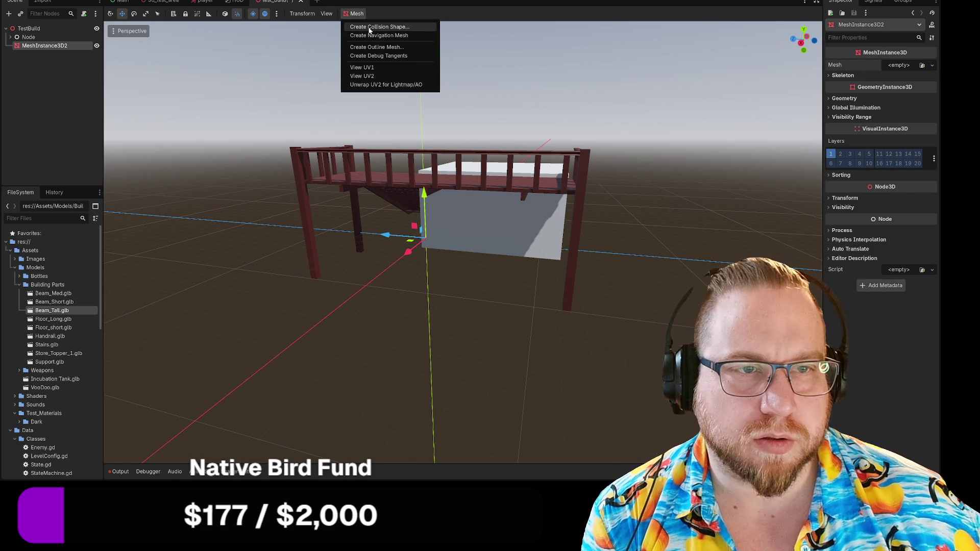
pyautogui.click(369, 28)
pyautogui.click(465, 243)
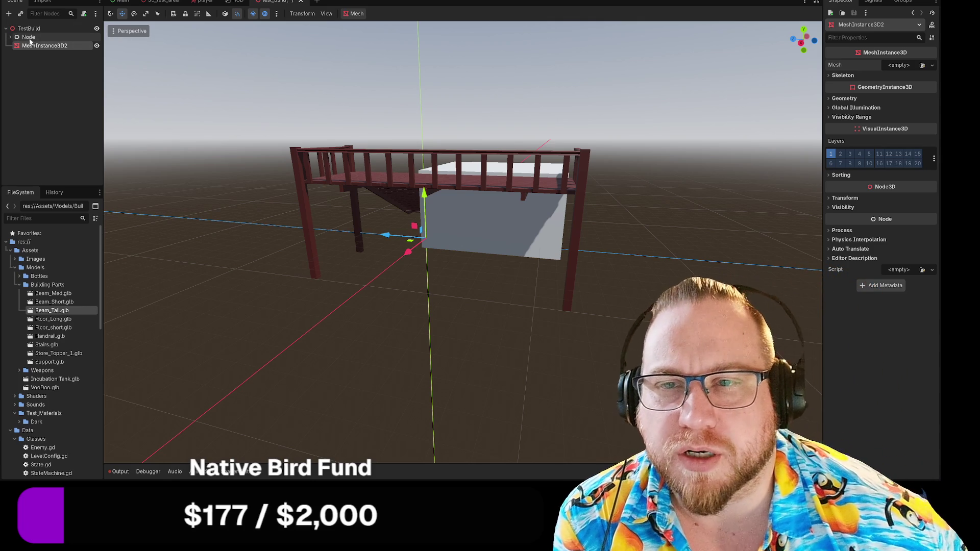
# Box-select the twelve platform pieces in the viewport, then clear the selection.
pyautogui.click(354, 13)
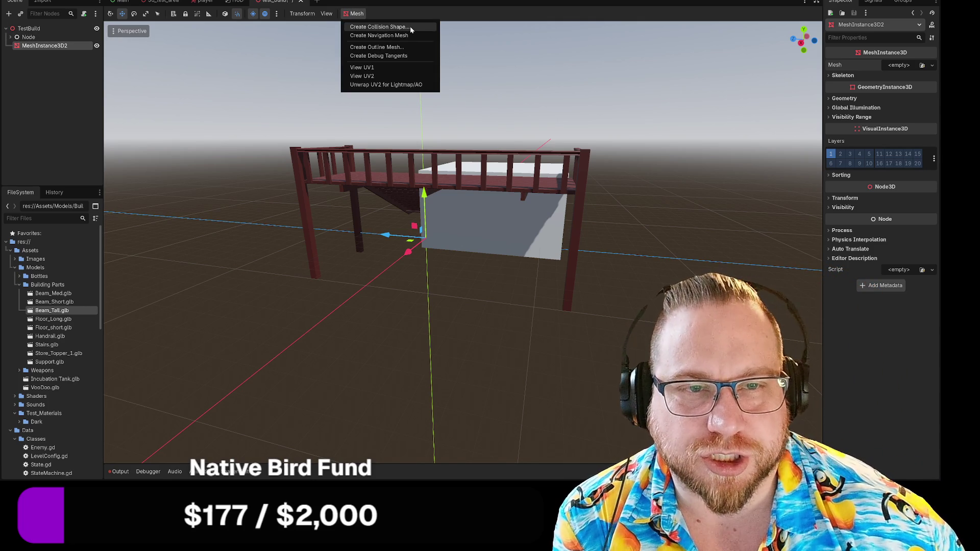
pyautogui.click(527, 272)
pyautogui.moveTo(213, 67); pyautogui.dragTo(622, 314)
pyautogui.click(467, 298)
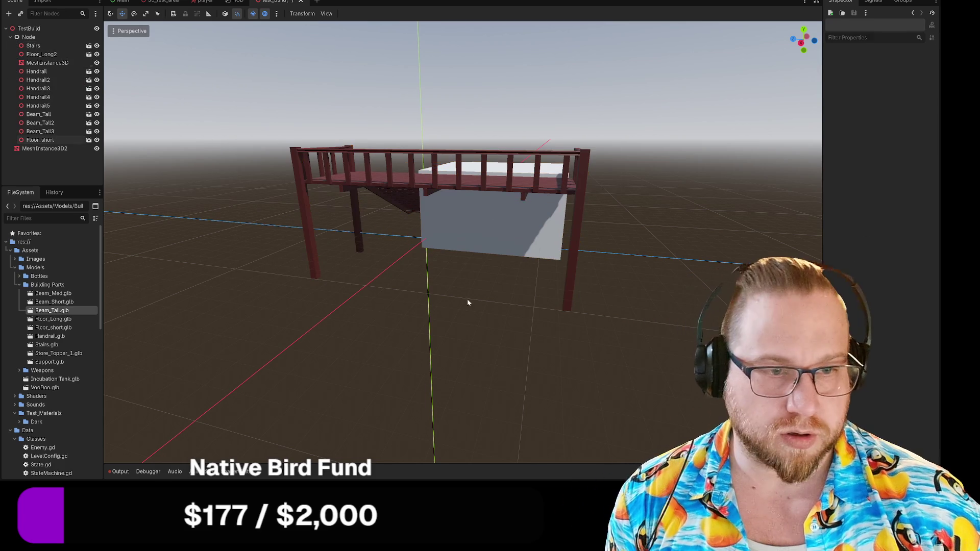
# Select the twelve platform pieces and MeshInstance3D2, orbit the view, then switch to Steam.
pyautogui.moveTo(252, 93)
pyautogui.mouseDown()
pyautogui.moveTo(662, 322)
pyautogui.moveTo(593, 332)
pyautogui.moveTo(540, 321)
pyautogui.moveTo(674, 323)
pyautogui.mouseUp()
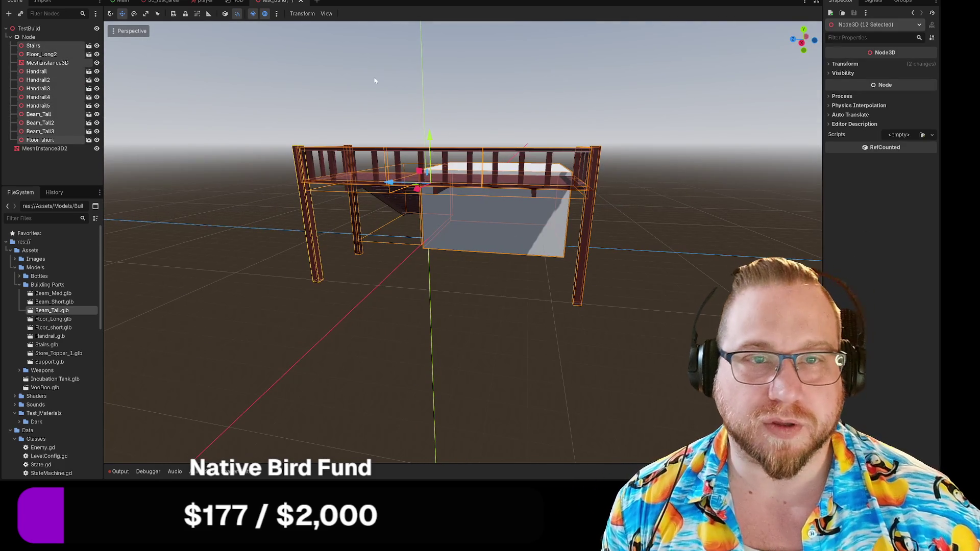
pyautogui.click(45, 148)
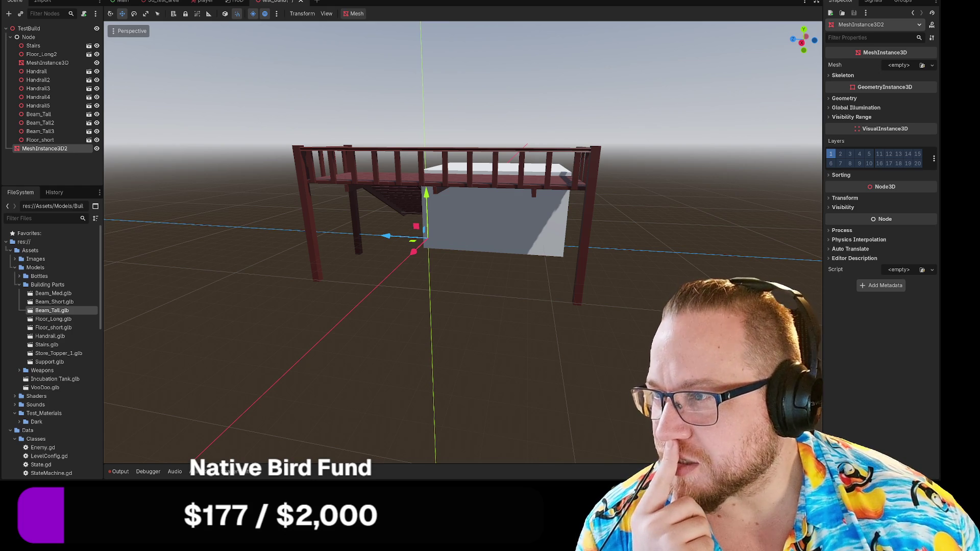
pyautogui.moveTo(121, 157)
pyautogui.mouseDown()
pyautogui.moveTo(412, 320)
pyautogui.moveTo(409, 273)
pyautogui.mouseUp()
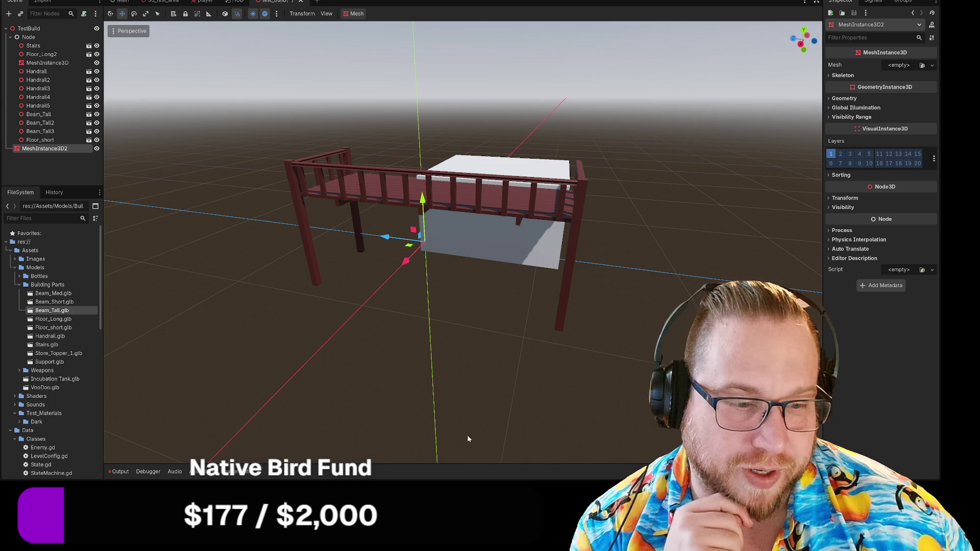
pyautogui.click(473, 445)
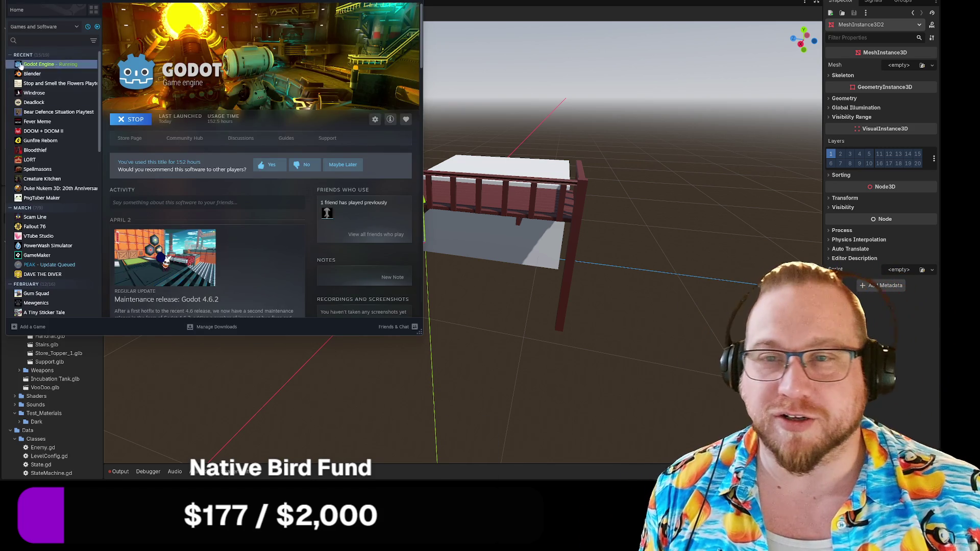
# Launch Stop and Smell the Flowers Playtest from the Steam library and pick up tulip seeds.
pyautogui.click(34, 85)
pyautogui.click(137, 124)
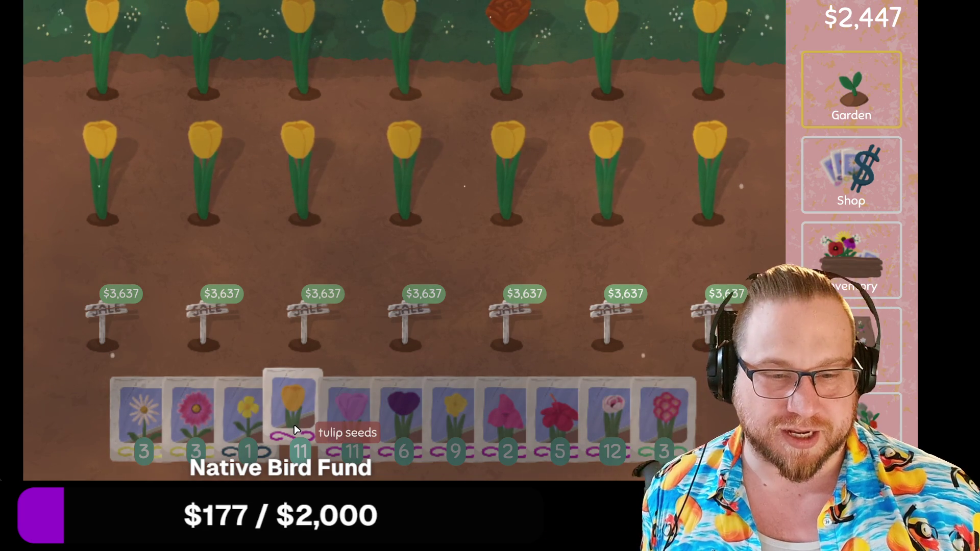
pyautogui.click(294, 428)
# Replant tulips in the second row, sow daisies in three top-row plots, and open the collection board.
pyautogui.moveTo(109, 224)
pyautogui.mouseDown()
pyautogui.moveTo(654, 220)
pyautogui.moveTo(703, 112)
pyautogui.moveTo(587, 81)
pyautogui.moveTo(204, 89)
pyautogui.mouseUp()
pyautogui.click(166, 409)
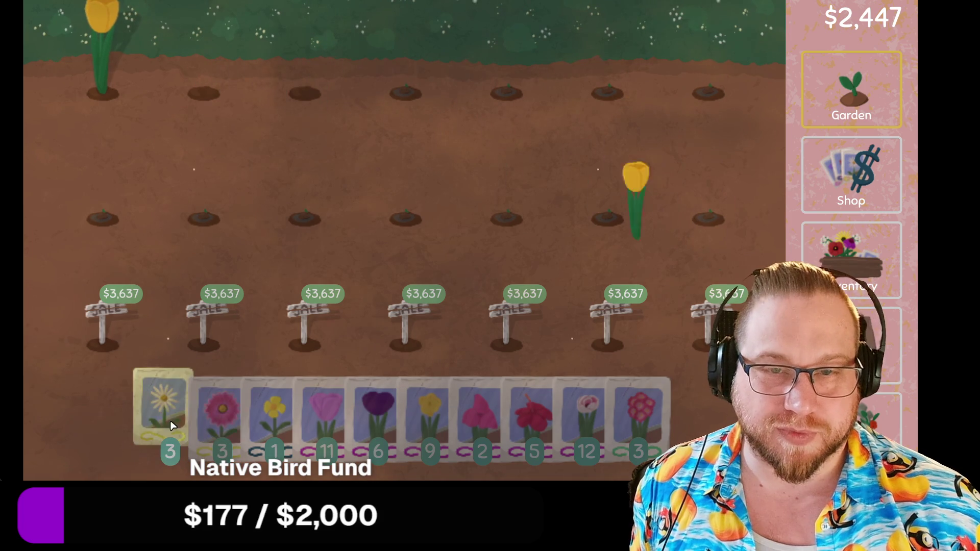
pyautogui.click(99, 76)
pyautogui.click(214, 93)
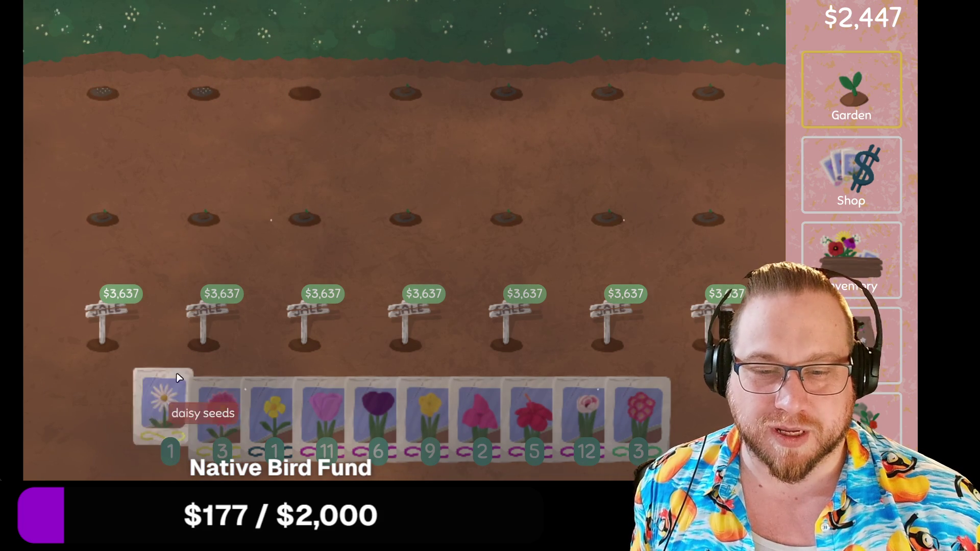
pyautogui.click(172, 390)
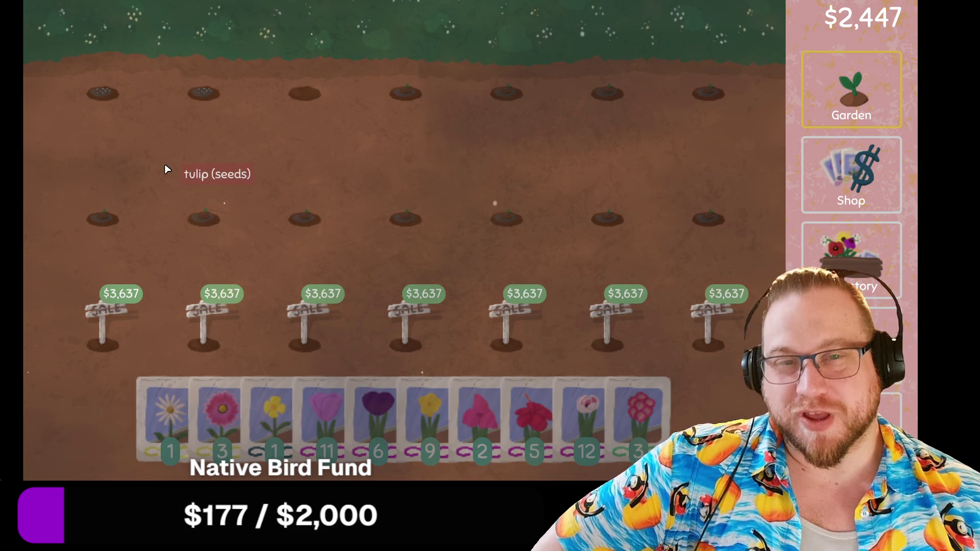
pyautogui.moveTo(189, 423); pyautogui.dragTo(304, 95)
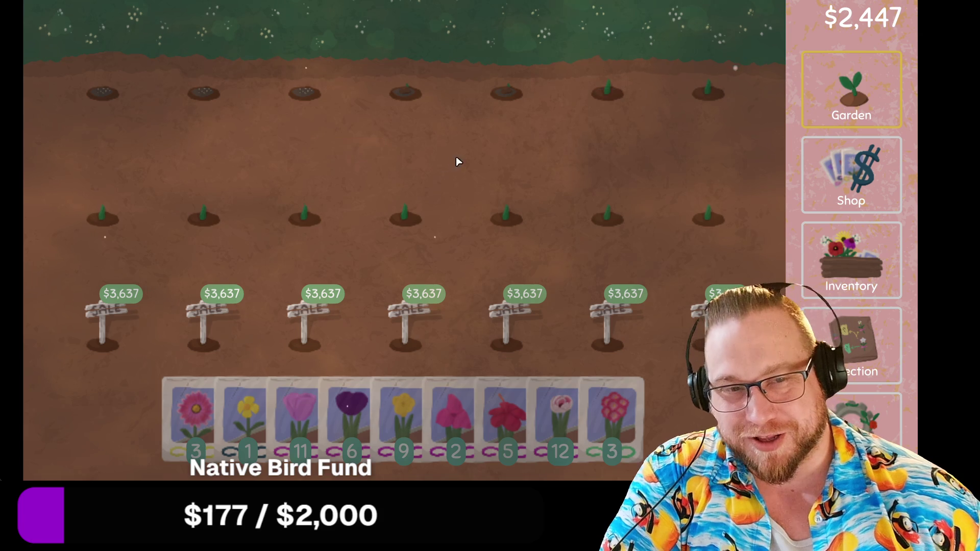
pyautogui.press('c')
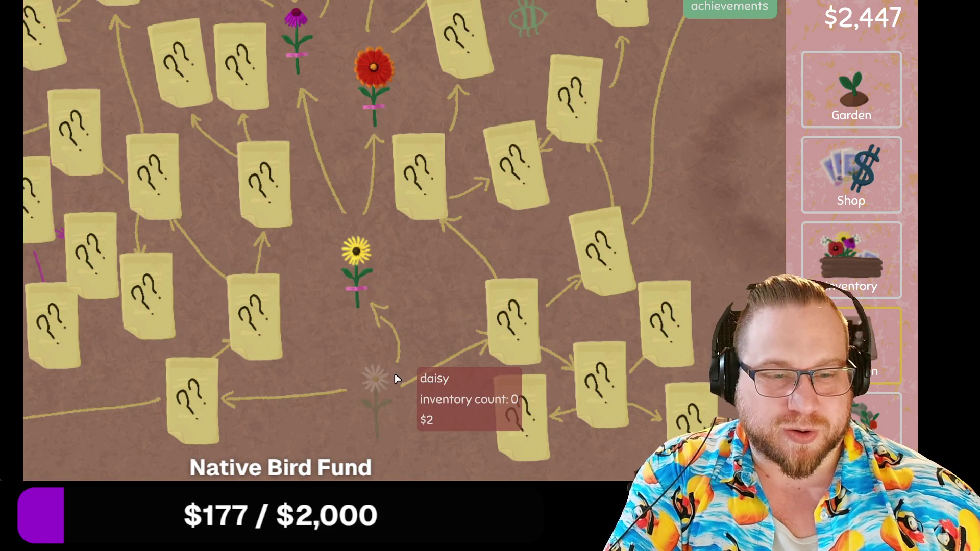
# Store the mexican hat and honeywort, sell tulips, yellow flowers and clover, and harvest clover and lisianthus seeds.
pyautogui.click(871, 282)
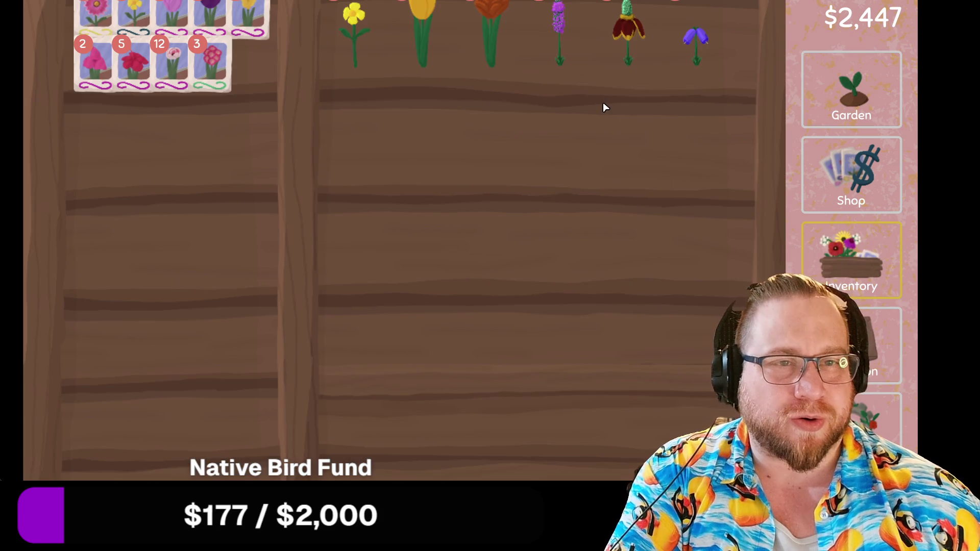
pyautogui.moveTo(620, 29); pyautogui.dragTo(229, 143)
pyautogui.moveTo(694, 50)
pyautogui.mouseDown()
pyautogui.moveTo(734, 102)
pyautogui.moveTo(174, 182)
pyautogui.moveTo(228, 165)
pyautogui.mouseUp()
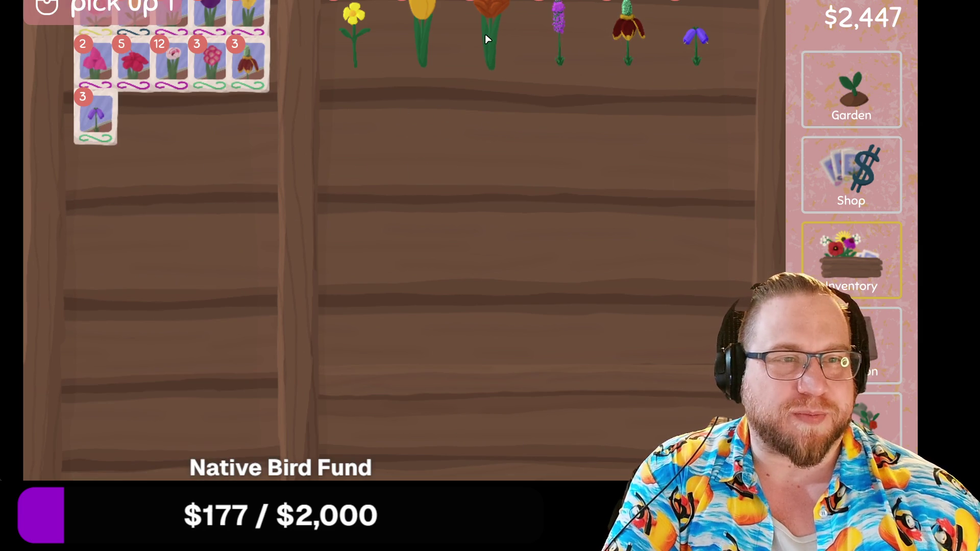
pyautogui.moveTo(423, 43)
pyautogui.mouseDown()
pyautogui.moveTo(422, 77)
pyautogui.moveTo(515, 393)
pyautogui.moveTo(549, 427)
pyautogui.mouseUp()
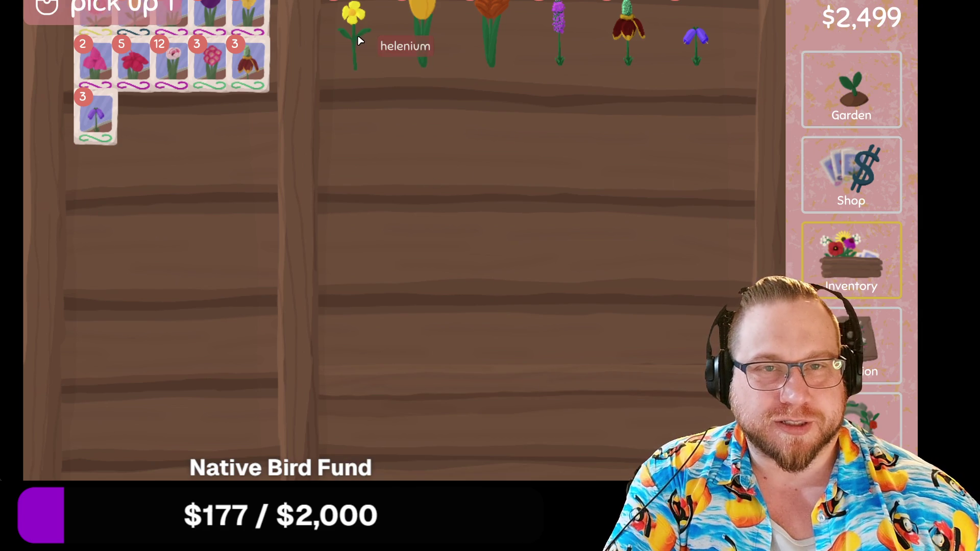
pyautogui.moveTo(341, 41)
pyautogui.mouseDown()
pyautogui.moveTo(198, 183)
pyautogui.moveTo(348, 48)
pyautogui.moveTo(536, 408)
pyautogui.moveTo(584, 459)
pyautogui.mouseUp()
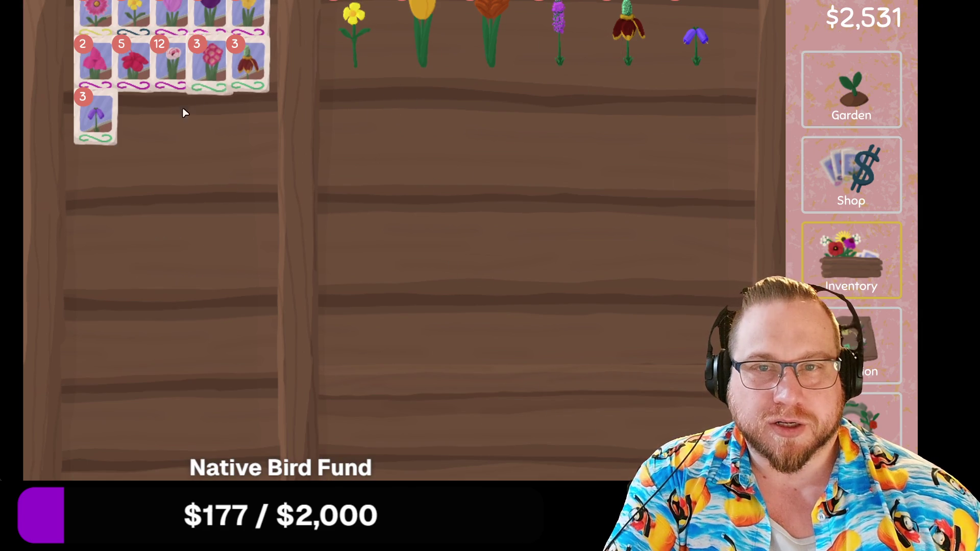
pyautogui.moveTo(561, 42)
pyautogui.mouseDown()
pyautogui.moveTo(607, 89)
pyautogui.moveTo(134, 170)
pyautogui.moveTo(125, 159)
pyautogui.mouseUp()
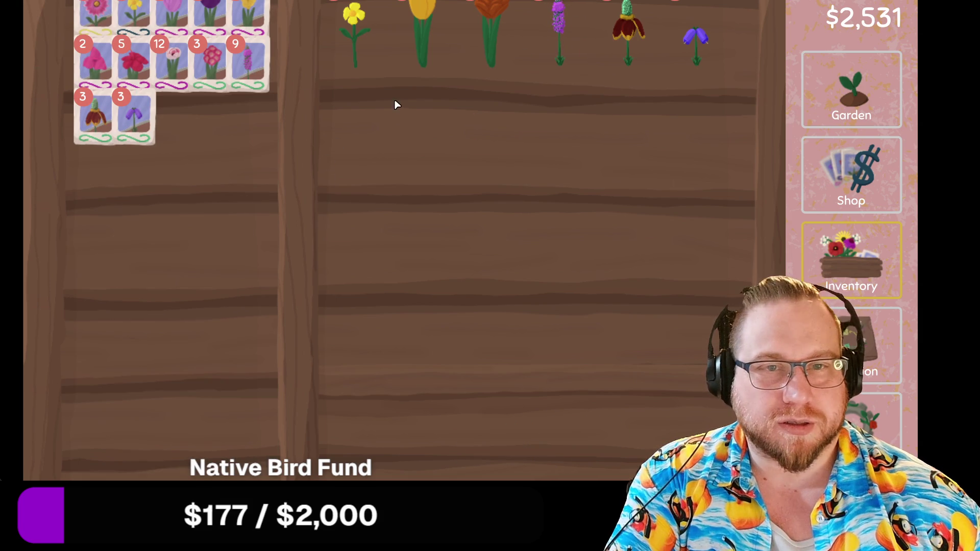
pyautogui.moveTo(485, 43)
pyautogui.mouseDown()
pyautogui.moveTo(477, 88)
pyautogui.moveTo(542, 411)
pyautogui.moveTo(274, 129)
pyautogui.moveTo(202, 160)
pyautogui.moveTo(518, 396)
pyautogui.moveTo(565, 405)
pyautogui.mouseUp()
pyautogui.moveTo(561, 43); pyautogui.dragTo(574, 438)
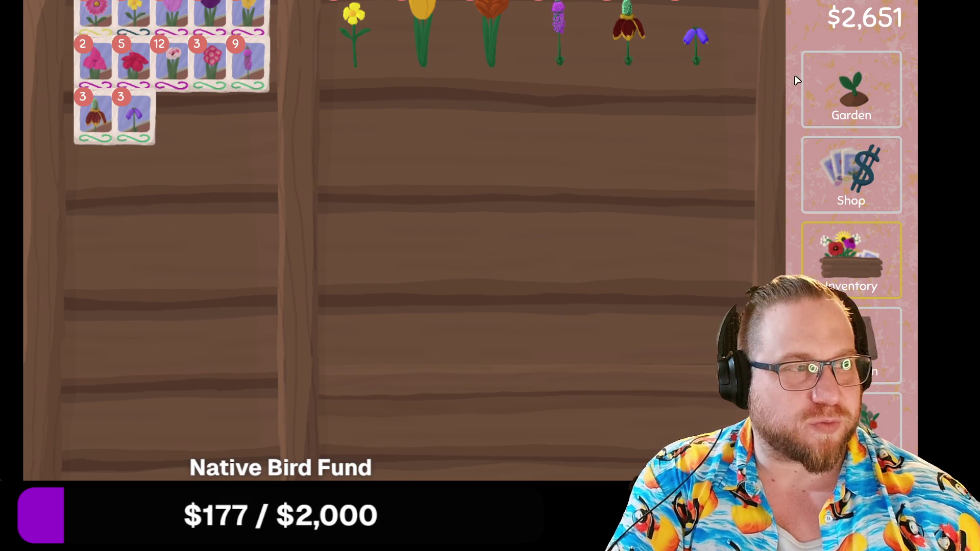
# Back in the garden, sow the new seeds and clover across the empty plots.
pyautogui.click(811, 84)
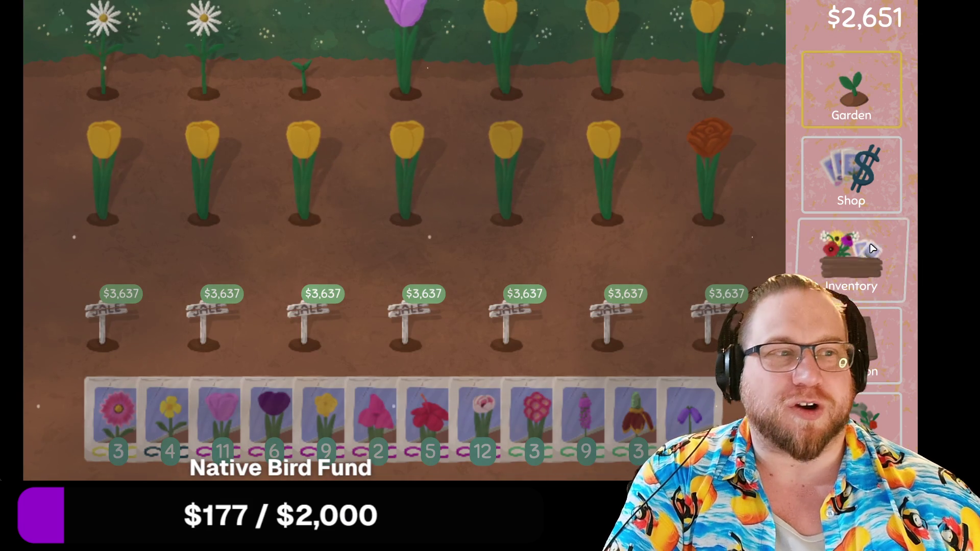
pyautogui.moveTo(683, 403)
pyautogui.mouseDown()
pyautogui.moveTo(700, 199)
pyautogui.moveTo(645, 92)
pyautogui.moveTo(609, 123)
pyautogui.moveTo(678, 328)
pyautogui.moveTo(536, 273)
pyautogui.moveTo(554, 142)
pyautogui.moveTo(576, 71)
pyautogui.mouseUp()
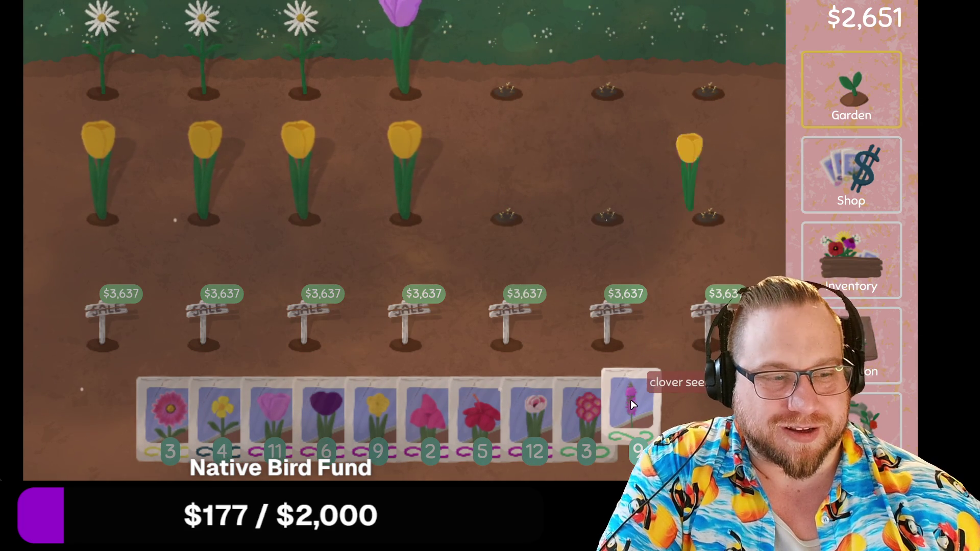
pyautogui.moveTo(634, 404)
pyautogui.mouseDown()
pyautogui.moveTo(404, 228)
pyautogui.moveTo(373, 88)
pyautogui.moveTo(150, 93)
pyautogui.moveTo(120, 198)
pyautogui.moveTo(306, 255)
pyautogui.moveTo(638, 214)
pyautogui.mouseUp()
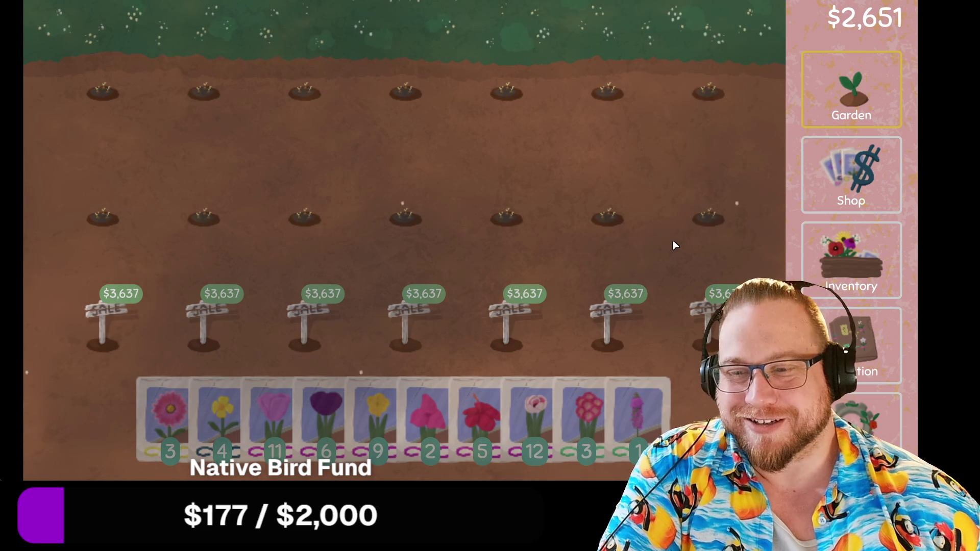
# Look through the Shop, Inventory and Collection tabs, ending in the inventory.
pyautogui.click(836, 197)
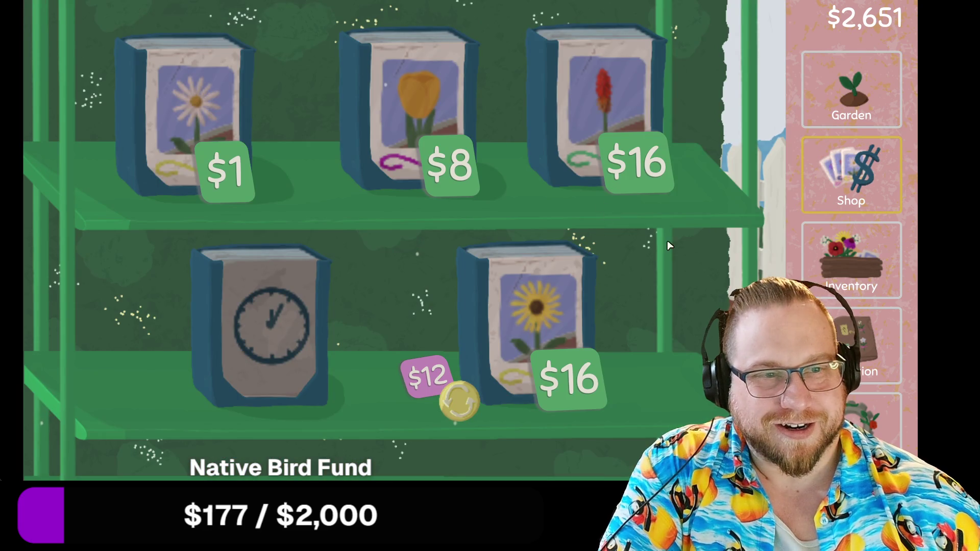
pyautogui.click(845, 251)
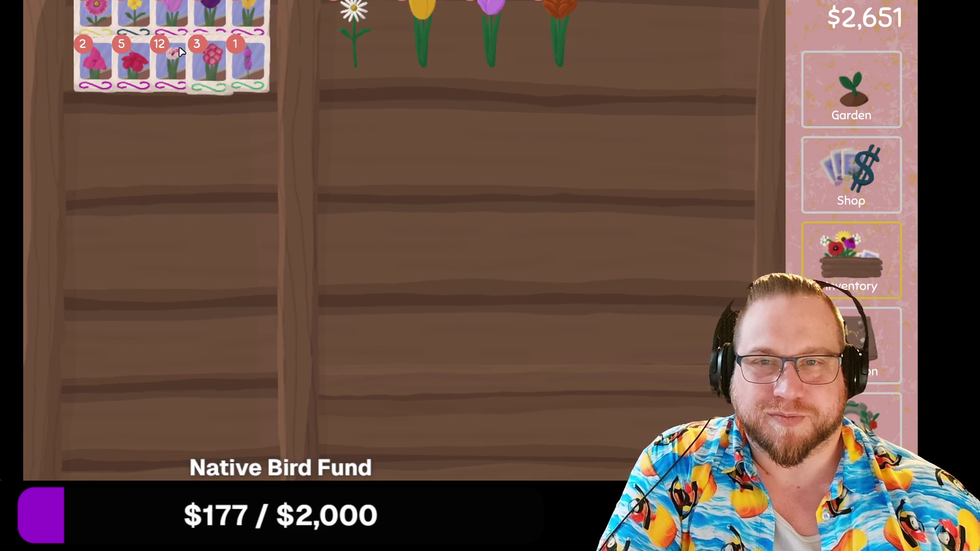
pyautogui.click(851, 345)
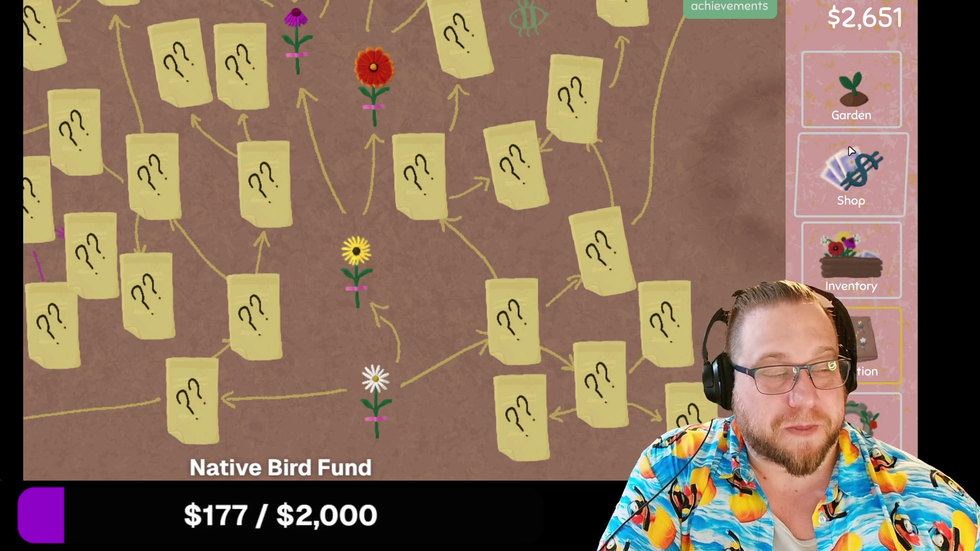
pyautogui.click(861, 256)
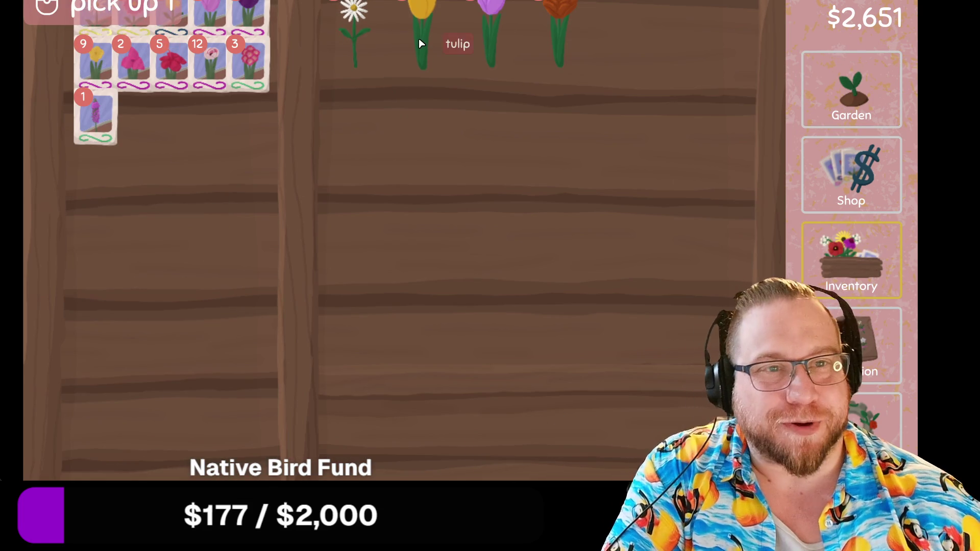
# Sell three tulips for $36 and the parrot tulip for $8.
pyautogui.click(419, 41)
pyautogui.click(419, 41)
pyautogui.click(420, 40)
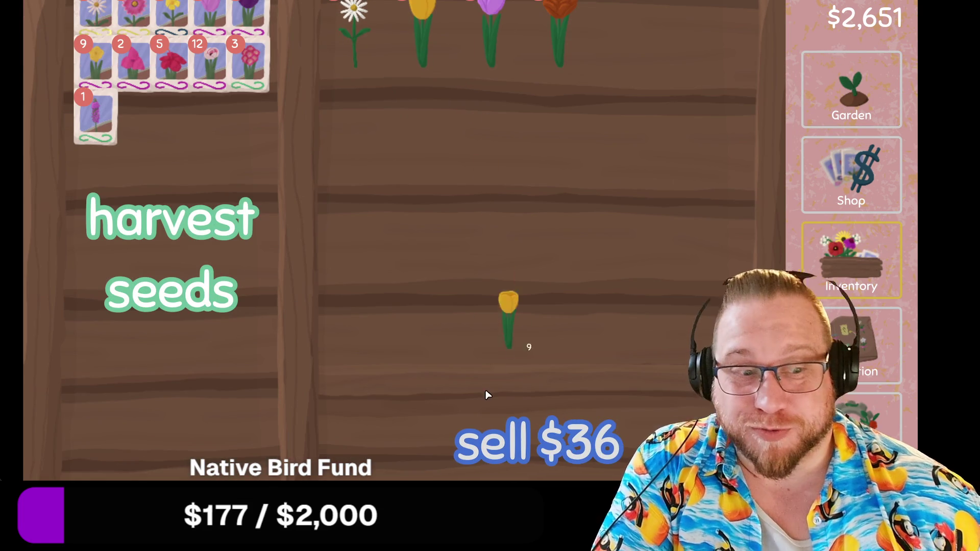
pyautogui.click(507, 449)
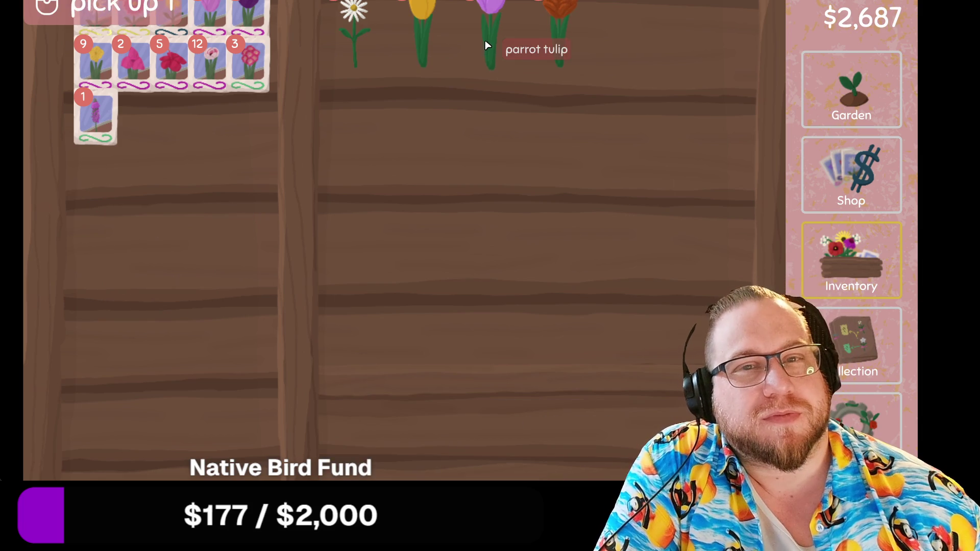
pyautogui.click(490, 23)
pyautogui.click(504, 418)
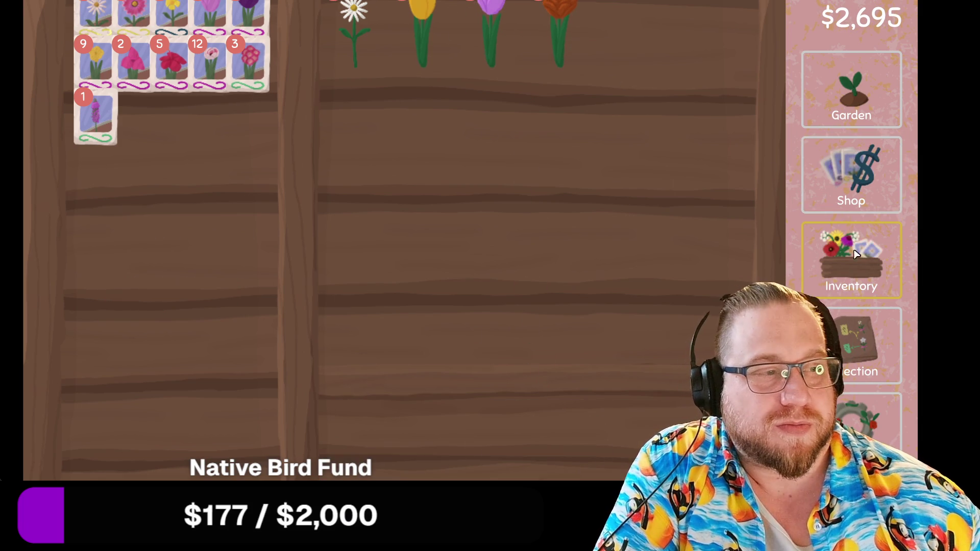
# Browse the flower collection tree, sell another flower for $8, and return to the garden.
pyautogui.click(842, 316)
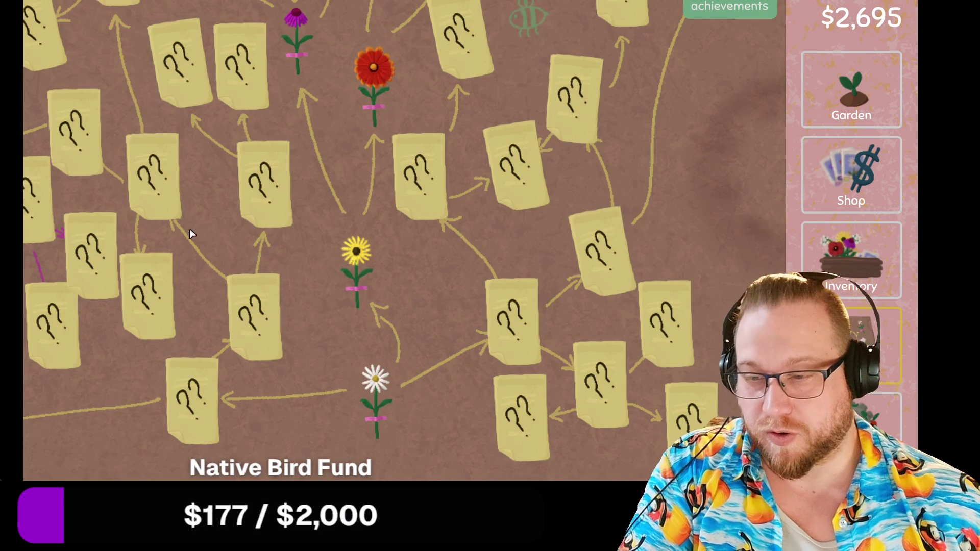
pyautogui.press('Left')
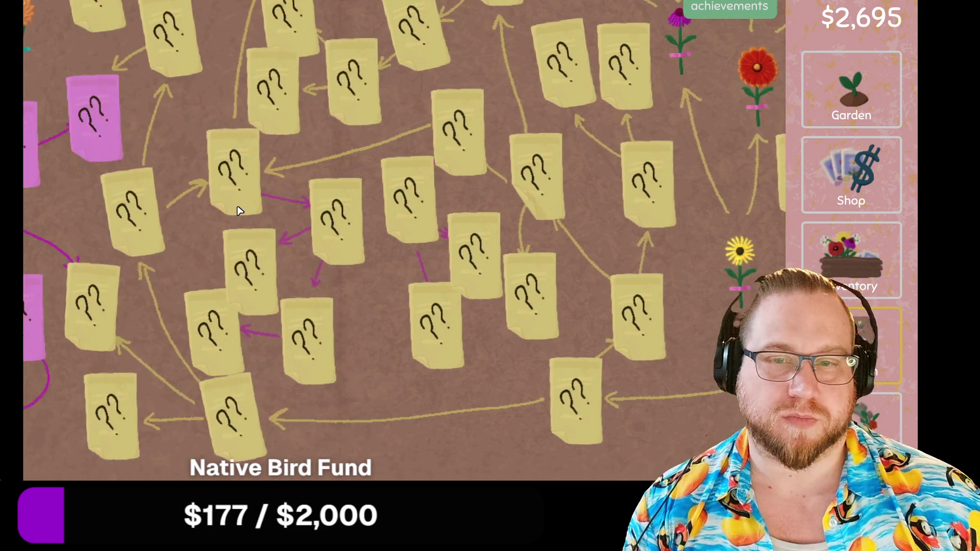
pyautogui.press('Left')
pyautogui.press('Up')
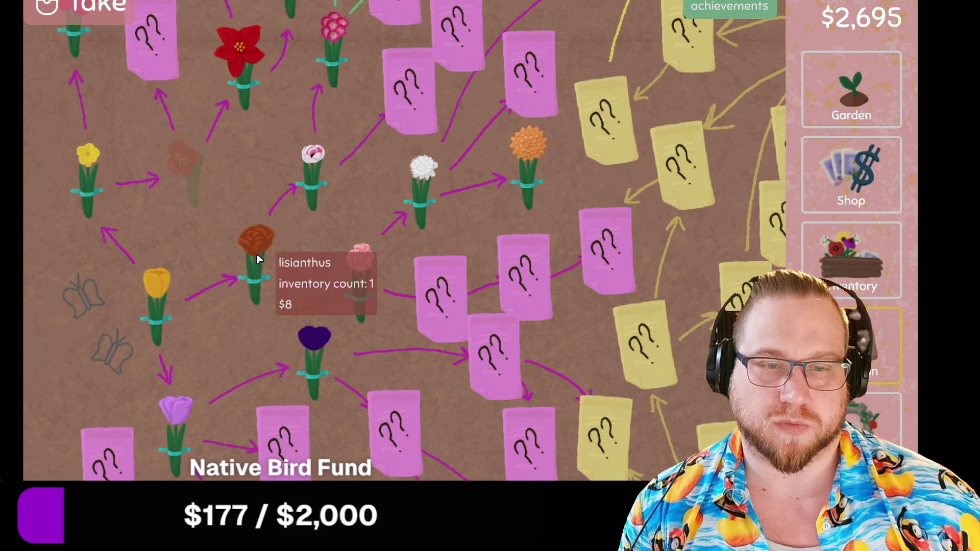
pyautogui.click(851, 260)
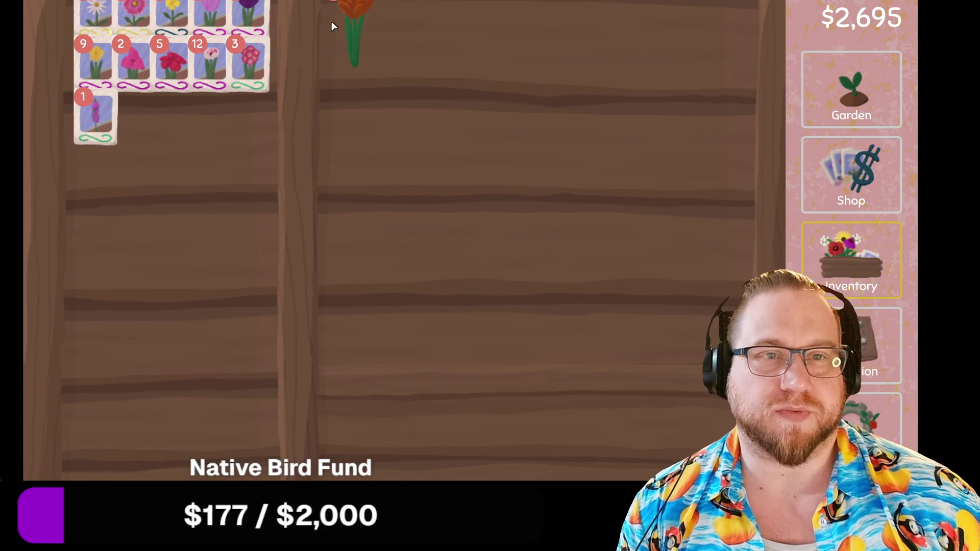
pyautogui.click(553, 436)
pyautogui.click(870, 87)
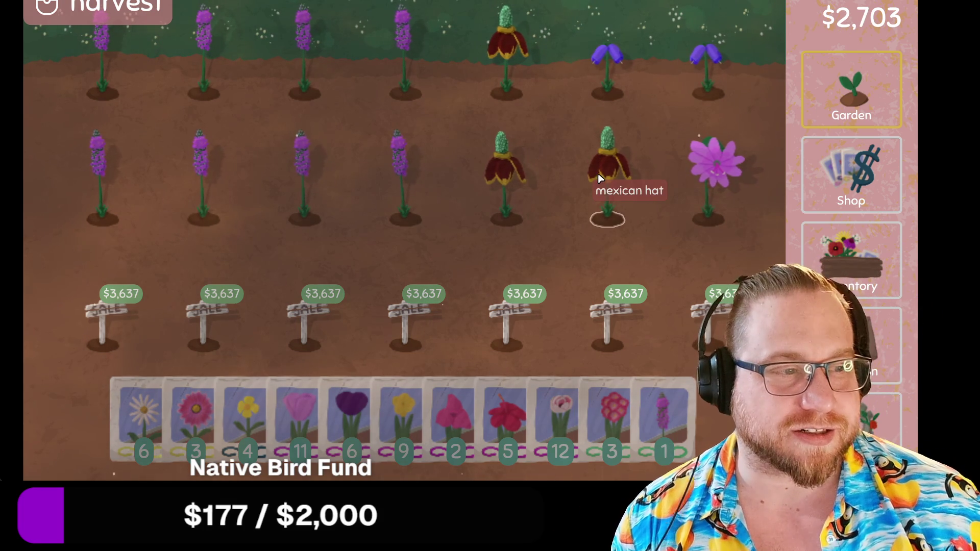
# Harvest the lavender and all other grown plants in both rows, dismiss the new flower card, and return to the garden.
pyautogui.click(102, 91)
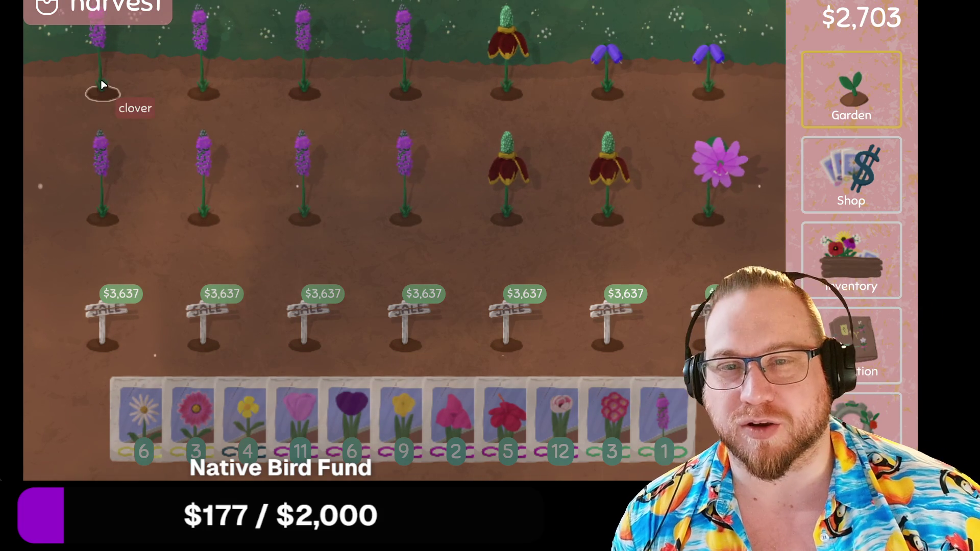
pyautogui.click(203, 91)
pyautogui.click(306, 93)
pyautogui.click(406, 77)
pyautogui.click(505, 77)
pyautogui.click(608, 76)
pyautogui.click(706, 77)
pyautogui.click(714, 169)
pyautogui.click(607, 173)
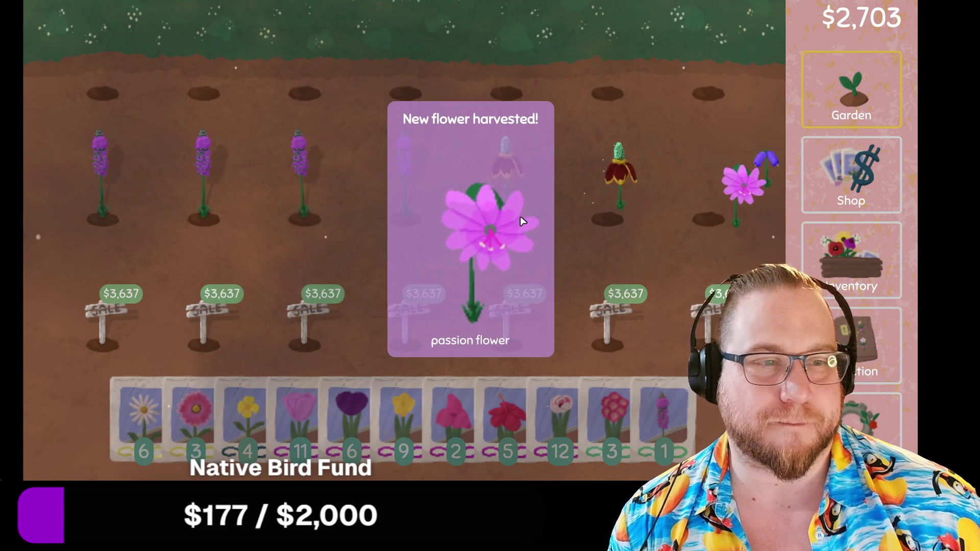
pyautogui.click(403, 169)
pyautogui.click(303, 168)
pyautogui.click(850, 258)
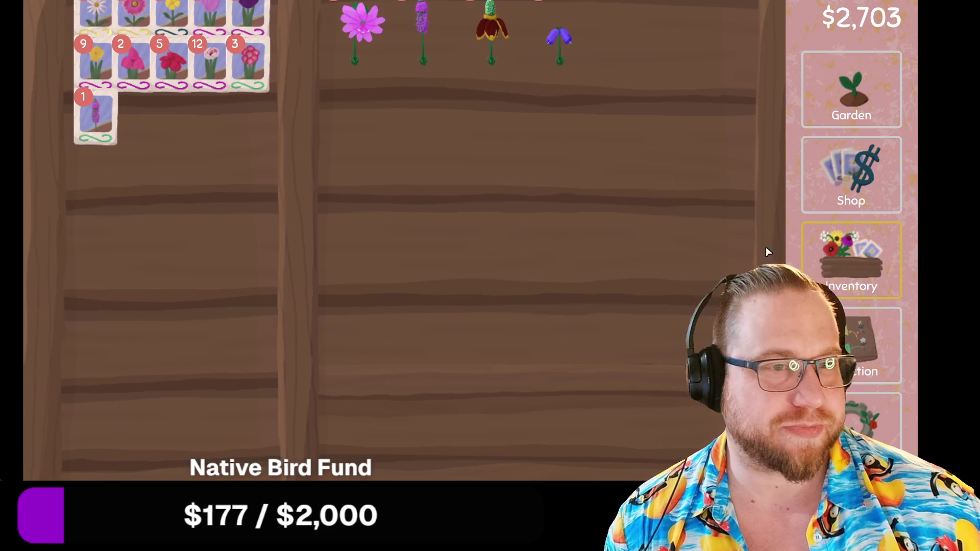
pyautogui.moveTo(341, 31)
pyautogui.mouseDown()
pyautogui.moveTo(191, 176)
pyautogui.moveTo(205, 175)
pyautogui.mouseUp()
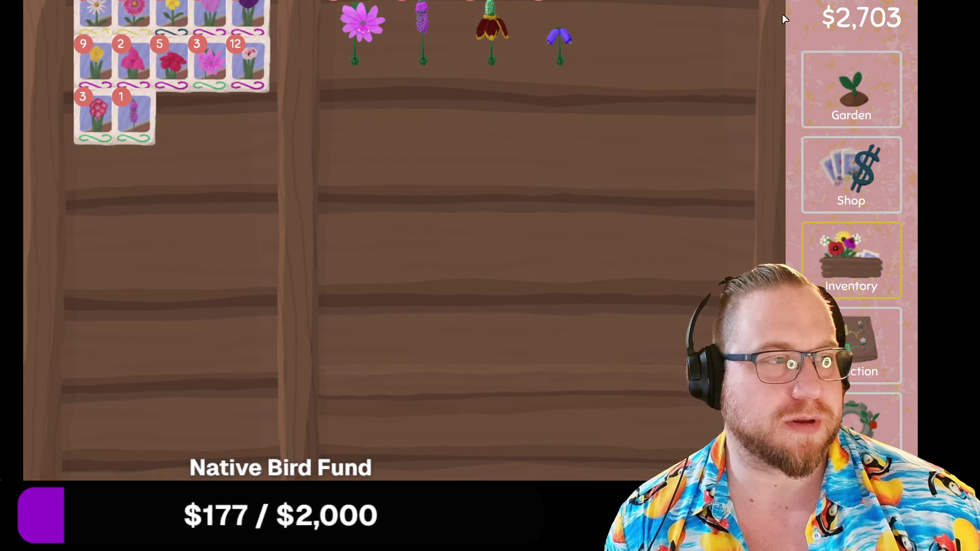
pyautogui.click(849, 81)
# Plant rhododendron and rose seeds in the empty right-side and bottom-row holes.
pyautogui.click(636, 408)
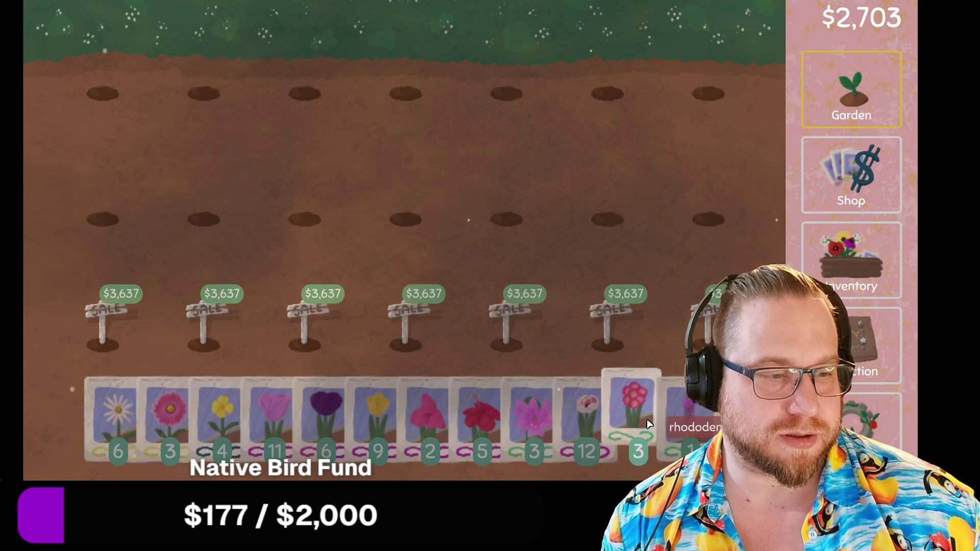
pyautogui.click(609, 218)
pyautogui.click(708, 219)
pyautogui.click(709, 97)
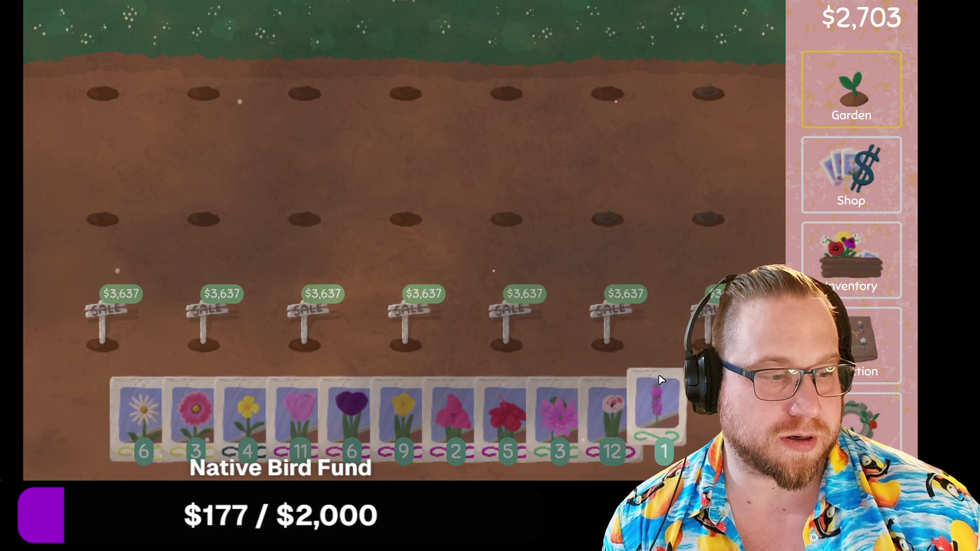
pyautogui.click(607, 93)
pyautogui.click(638, 403)
pyautogui.click(507, 94)
pyautogui.click(491, 212)
pyautogui.click(406, 219)
# Plant pink flower and daisy seeds in the remaining holes, then return the daisy packet.
pyautogui.click(579, 405)
pyautogui.click(406, 93)
pyautogui.click(304, 93)
pyautogui.click(304, 219)
pyautogui.click(187, 403)
pyautogui.click(204, 218)
pyautogui.click(103, 219)
pyautogui.click(103, 94)
pyautogui.click(204, 93)
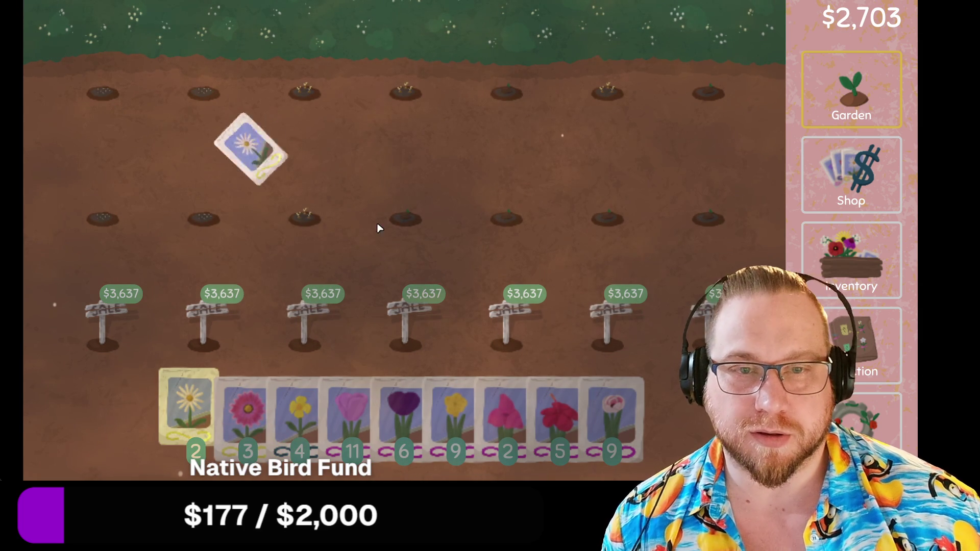
pyautogui.rightClick(212, 354)
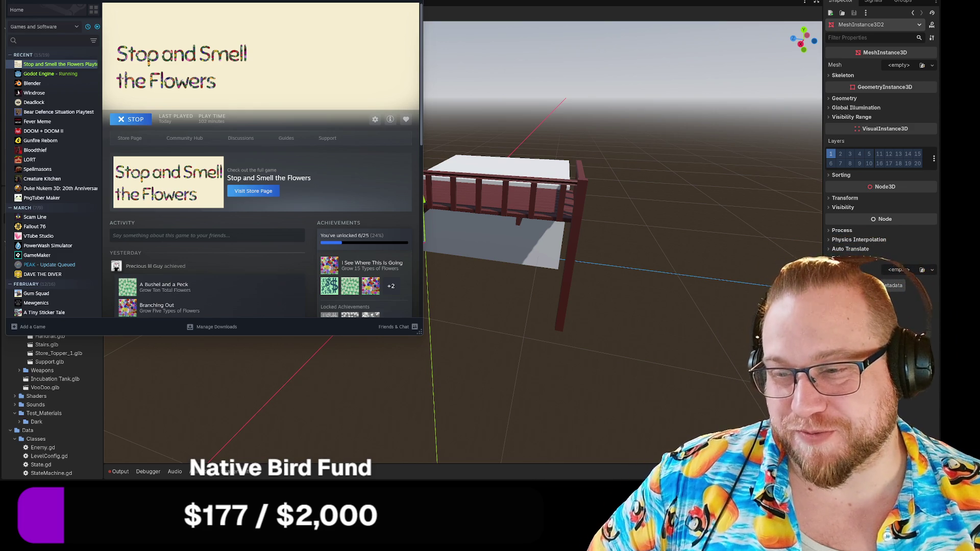
# Bring the Godot editor with the TestBuild deck platform back in front of Steam.
pyautogui.click(480, 229)
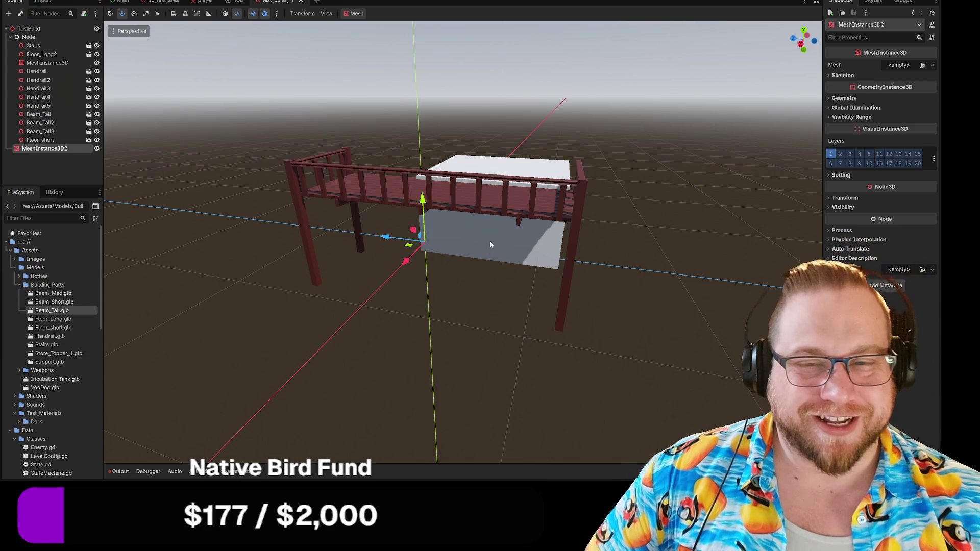
pyautogui.click(454, 320)
pyautogui.scroll(2, 479, 325)
pyautogui.moveTo(488, 332)
pyautogui.mouseDown()
pyautogui.moveTo(479, 393)
pyautogui.moveTo(481, 334)
pyautogui.moveTo(463, 335)
pyautogui.moveTo(473, 341)
pyautogui.mouseUp()
pyautogui.moveTo(303, 141)
pyautogui.mouseDown()
pyautogui.moveTo(594, 255)
pyautogui.moveTo(348, 188)
pyautogui.mouseUp()
pyautogui.click(378, 197)
pyautogui.click(396, 143)
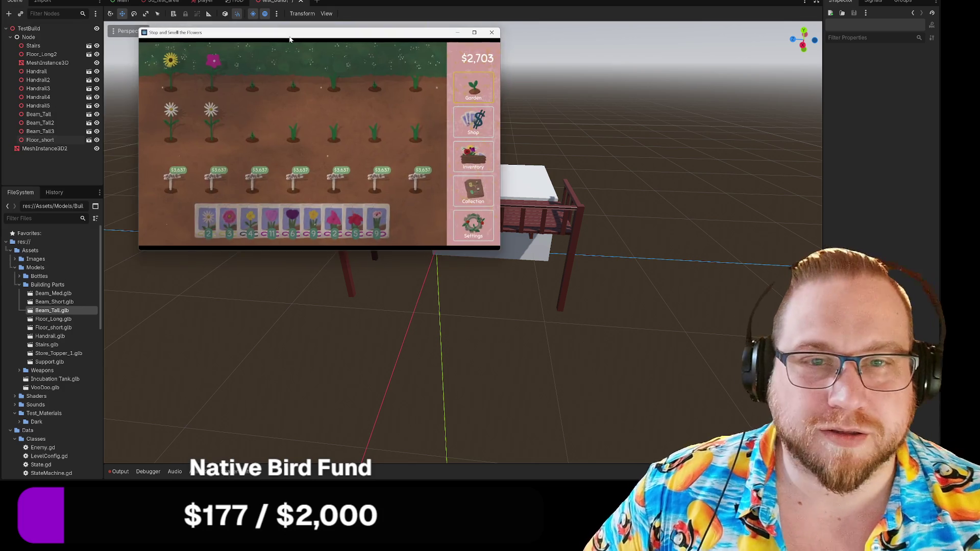
pyautogui.moveTo(287, 32)
pyautogui.mouseDown()
pyautogui.moveTo(742, 217)
pyautogui.moveTo(724, 263)
pyautogui.moveTo(770, 289)
pyautogui.mouseUp()
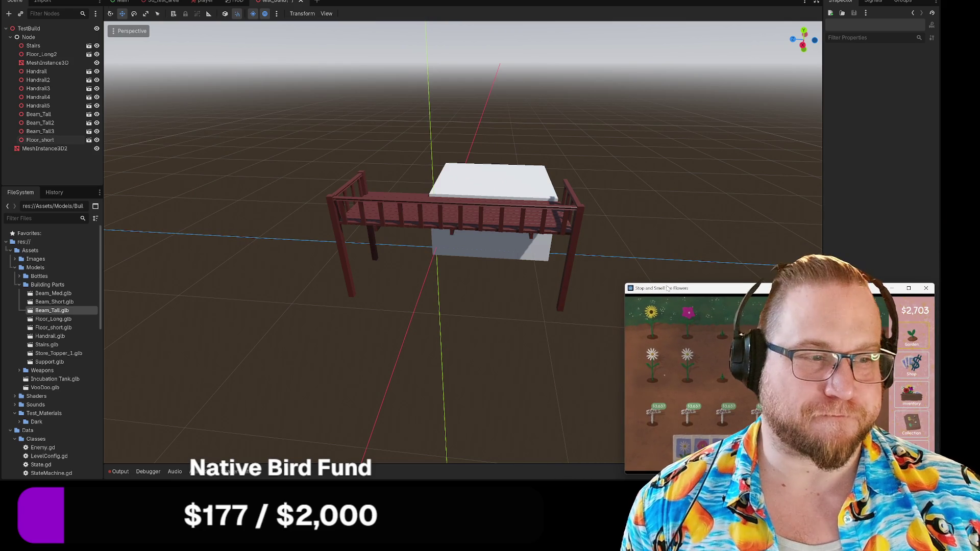
# Move the game window into the lower-right corner and harvest its daisies and top-row flowers.
pyautogui.moveTo(667, 285); pyautogui.dragTo(606, 295)
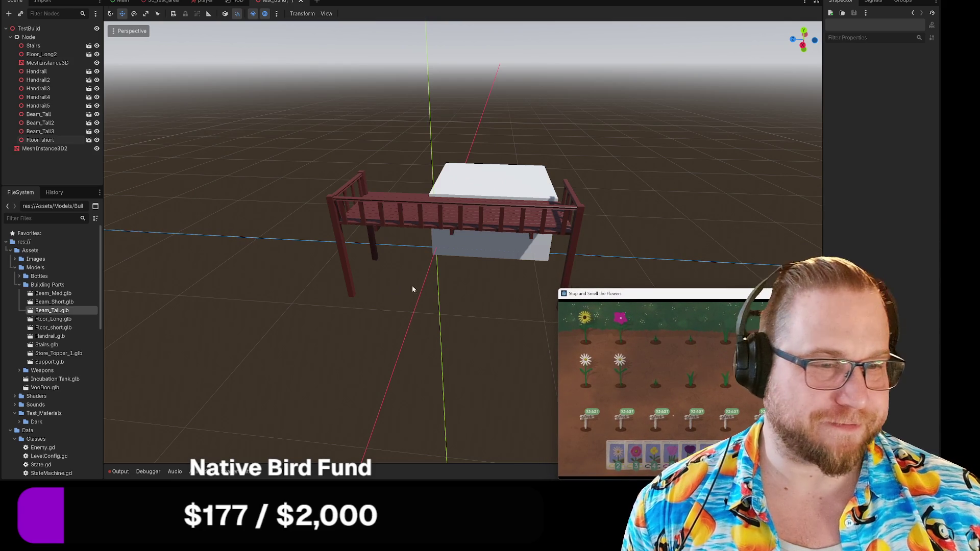
pyautogui.moveTo(398, 289)
pyautogui.mouseDown()
pyautogui.moveTo(402, 333)
pyautogui.moveTo(364, 313)
pyautogui.mouseUp()
pyautogui.click(608, 369)
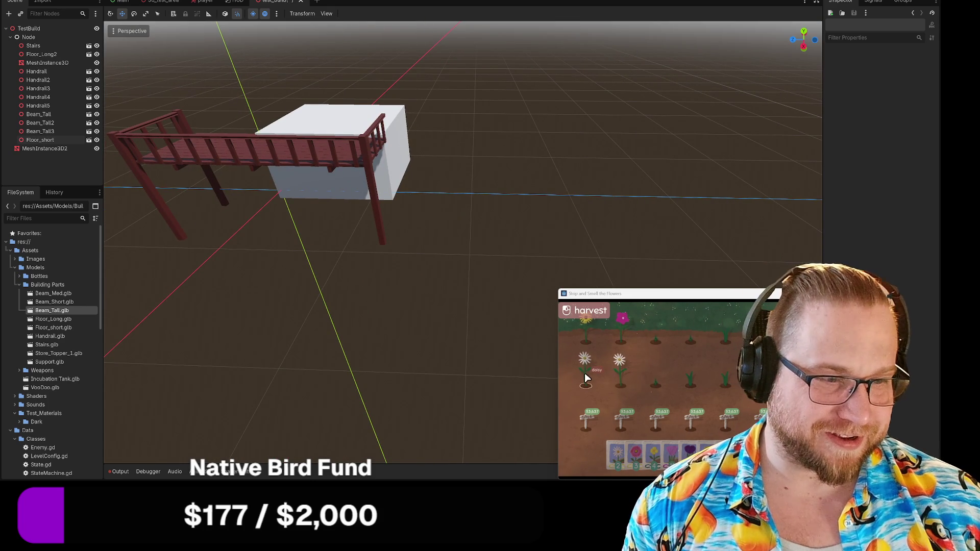
pyautogui.click(617, 336)
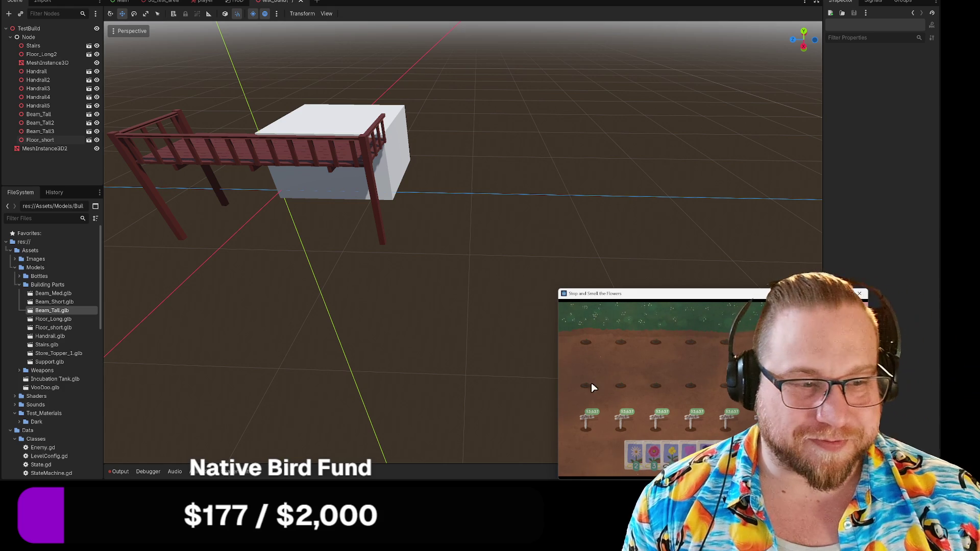
# Orbit and tilt the viewport around the deck, then box-select all the platform pieces.
pyautogui.moveTo(330, 321); pyautogui.dragTo(344, 325)
pyautogui.moveTo(253, 305)
pyautogui.mouseDown()
pyautogui.moveTo(322, 317)
pyautogui.moveTo(310, 311)
pyautogui.mouseUp()
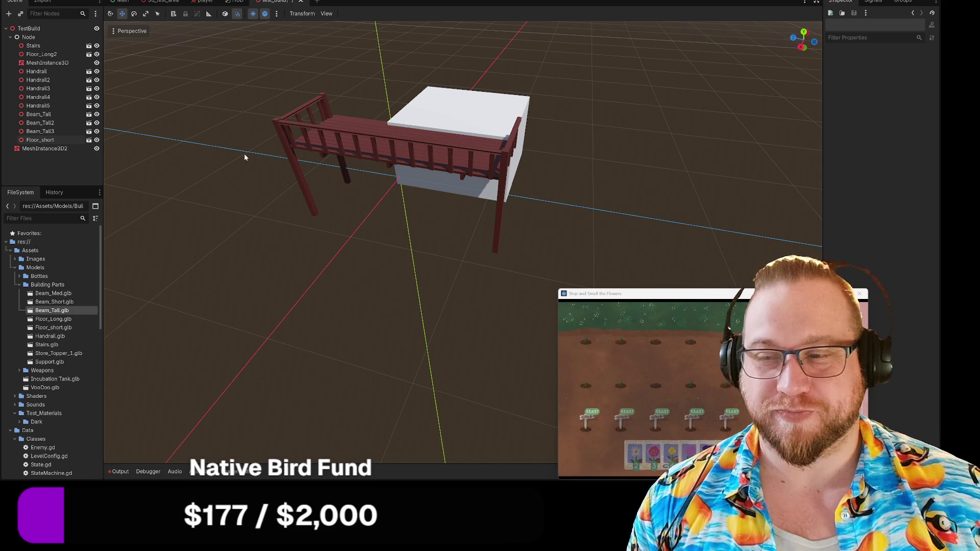
pyautogui.moveTo(229, 111); pyautogui.dragTo(230, 118)
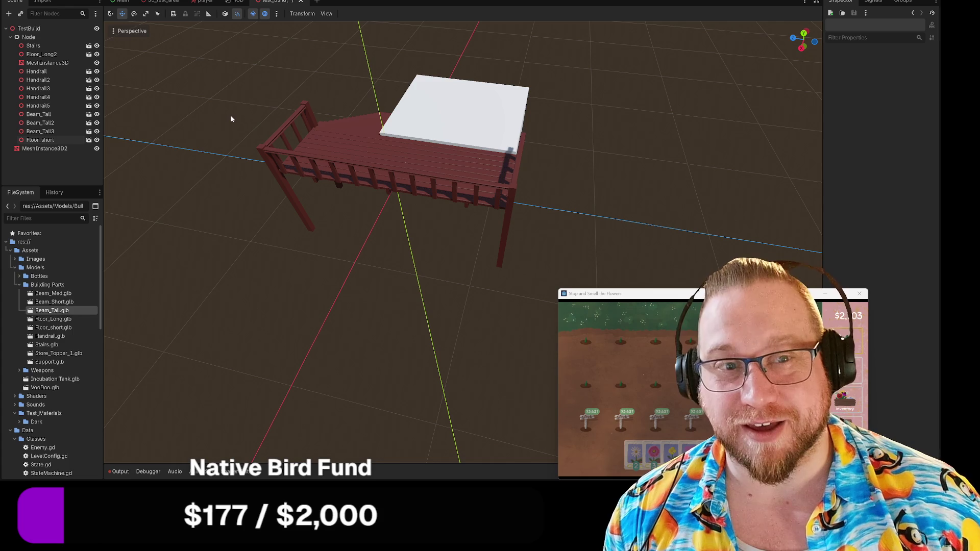
pyautogui.moveTo(225, 120)
pyautogui.mouseDown()
pyautogui.moveTo(212, 109)
pyautogui.moveTo(262, 138)
pyautogui.moveTo(250, 140)
pyautogui.moveTo(249, 156)
pyautogui.moveTo(296, 160)
pyautogui.moveTo(311, 150)
pyautogui.moveTo(295, 155)
pyautogui.mouseUp()
pyautogui.scroll(-5, 295, 155)
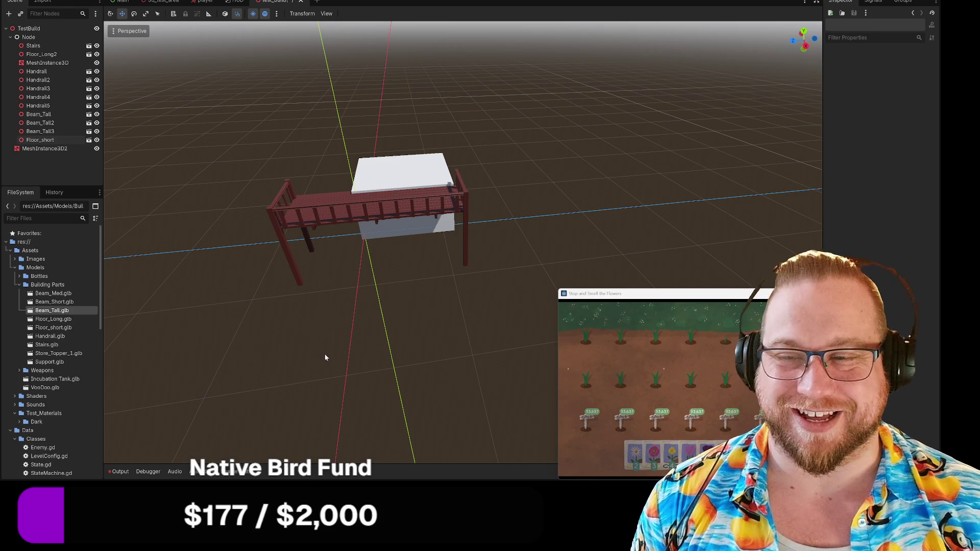
pyautogui.moveTo(215, 129); pyautogui.dragTo(516, 286)
# Delete the 12 selected deck nodes, then MeshInstance3D2 and the leftover Node, confirming each deletion.
pyautogui.press('Delete')
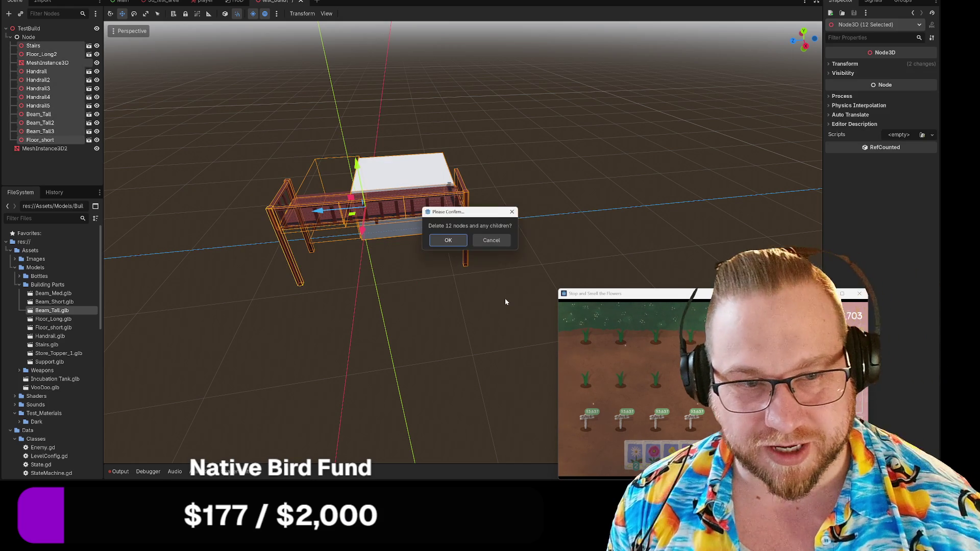
pyautogui.click(449, 240)
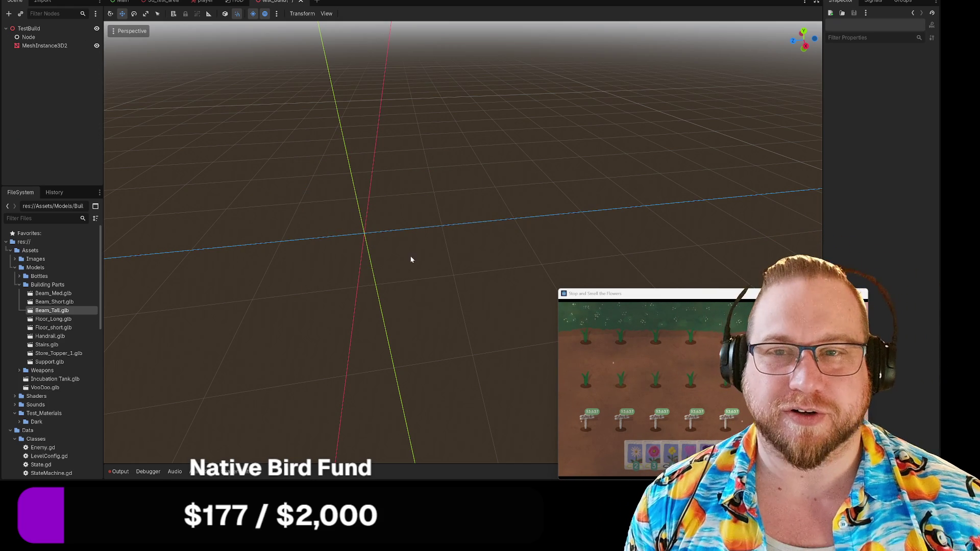
pyautogui.click(46, 46)
pyautogui.press('Delete')
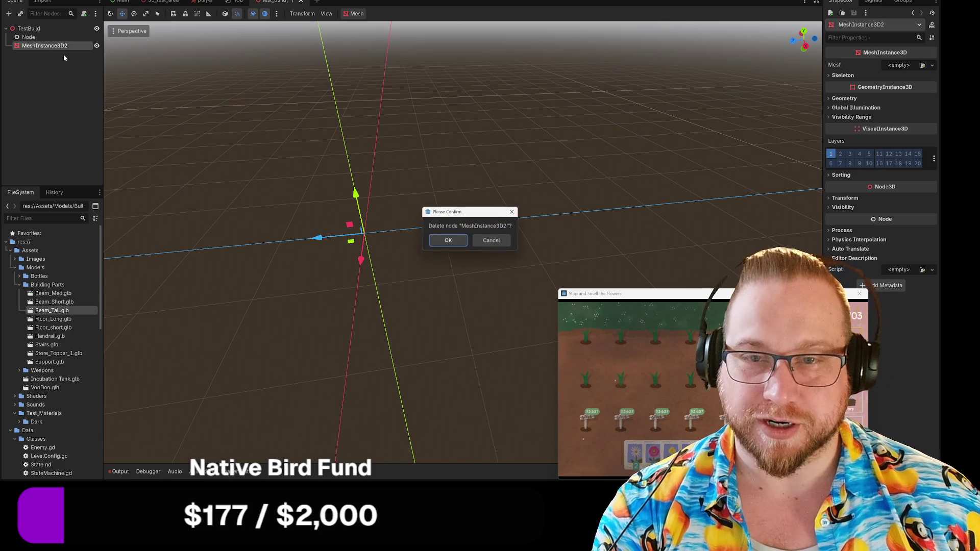
pyautogui.click(449, 241)
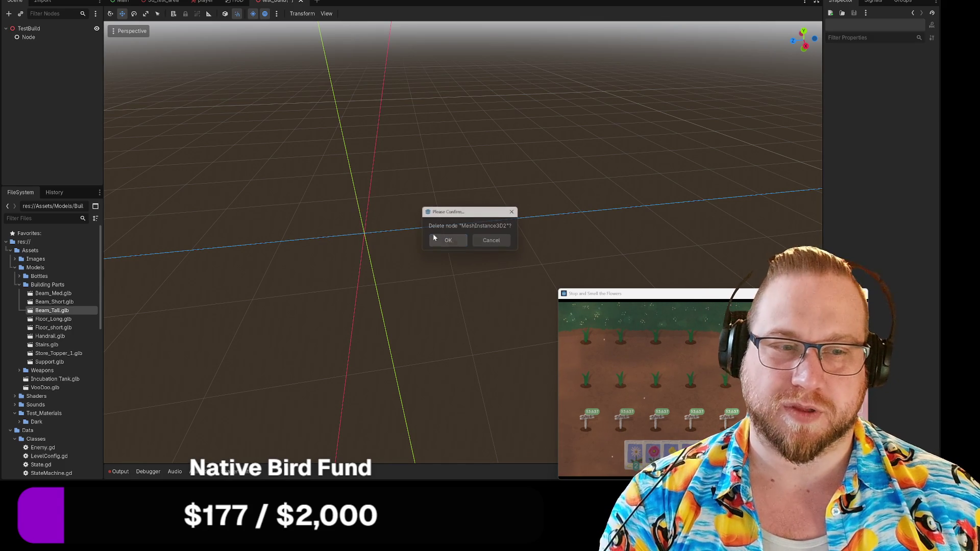
pyautogui.click(28, 37)
pyautogui.press('Delete')
pyautogui.click(458, 243)
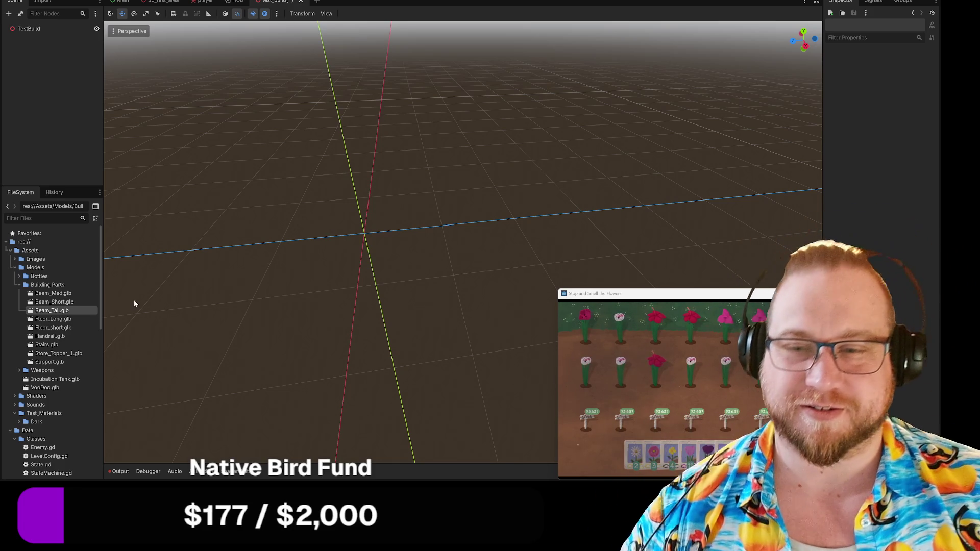
# Collapse the Building Parts, Items, Parts, Enviroment and Areas folders in the FileSystem dock.
pyautogui.click(19, 284)
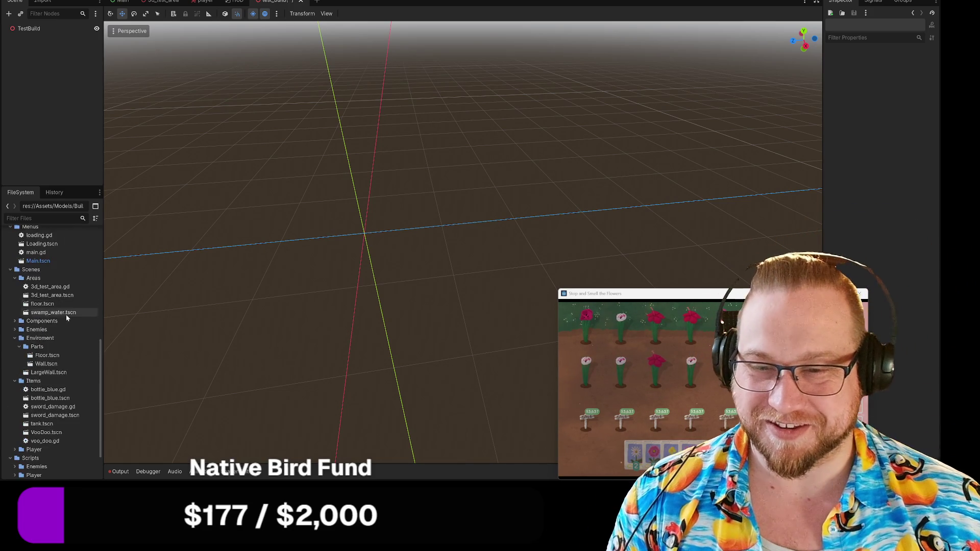
pyautogui.scroll(-5, 59, 337)
pyautogui.click(15, 333)
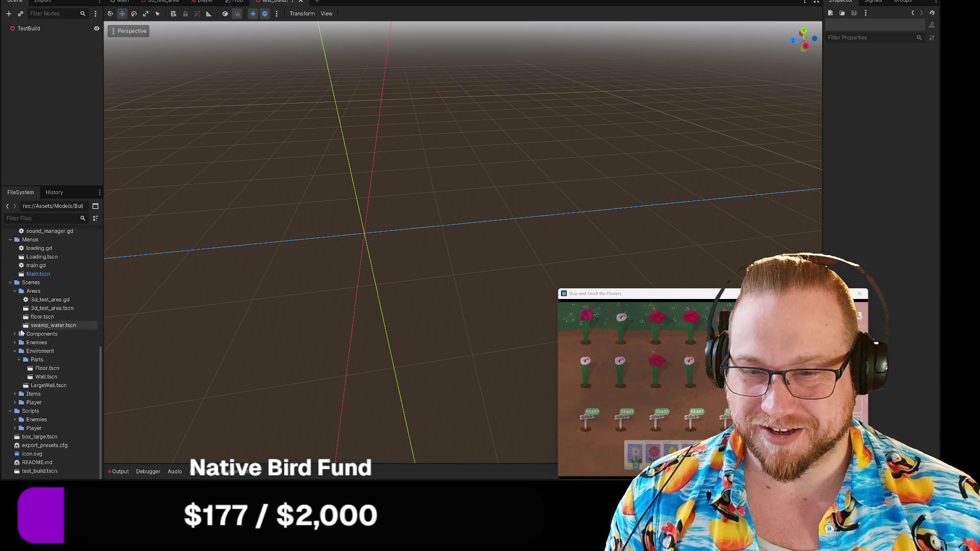
pyautogui.click(16, 360)
pyautogui.click(14, 368)
pyautogui.click(14, 325)
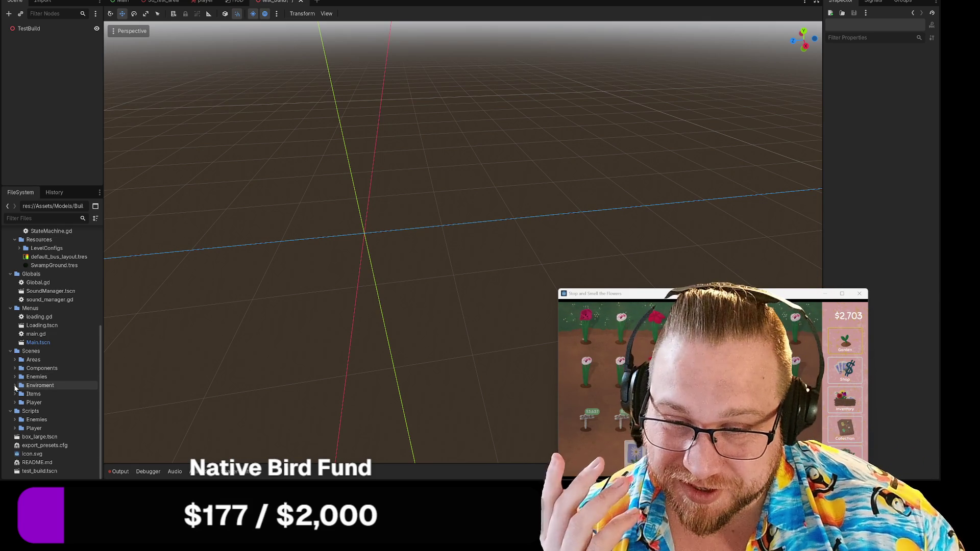
# Expand Enviroment > Parts and create a new scene inside the Parts folder.
pyautogui.click(16, 385)
pyautogui.scroll(-1, 16, 386)
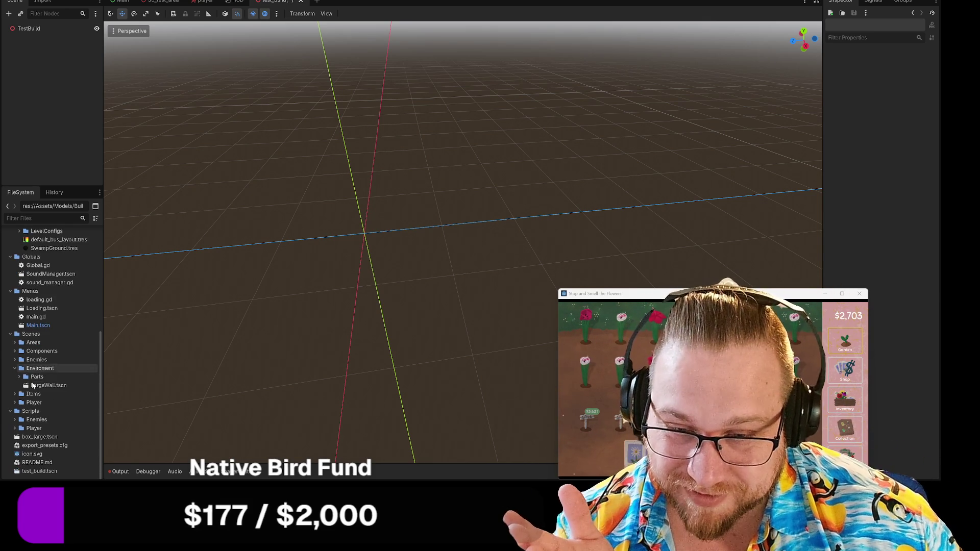
pyautogui.click(21, 378)
pyautogui.scroll(-1, 21, 380)
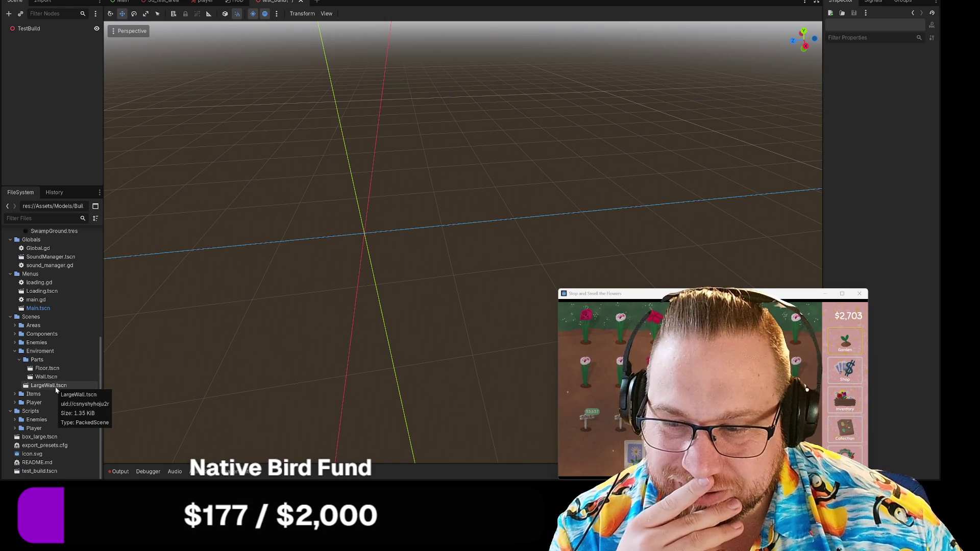
pyautogui.rightClick(39, 362)
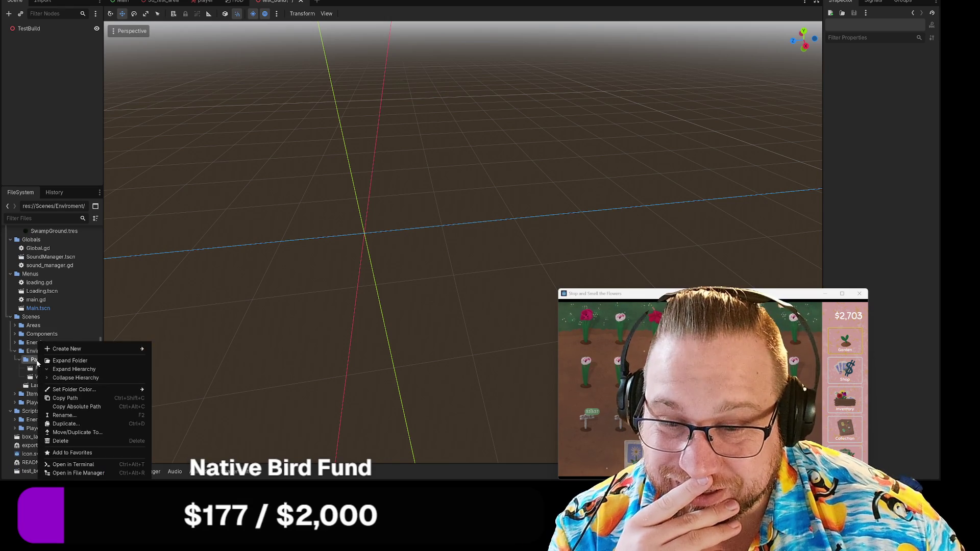
pyautogui.moveTo(69, 349)
pyautogui.click(179, 357)
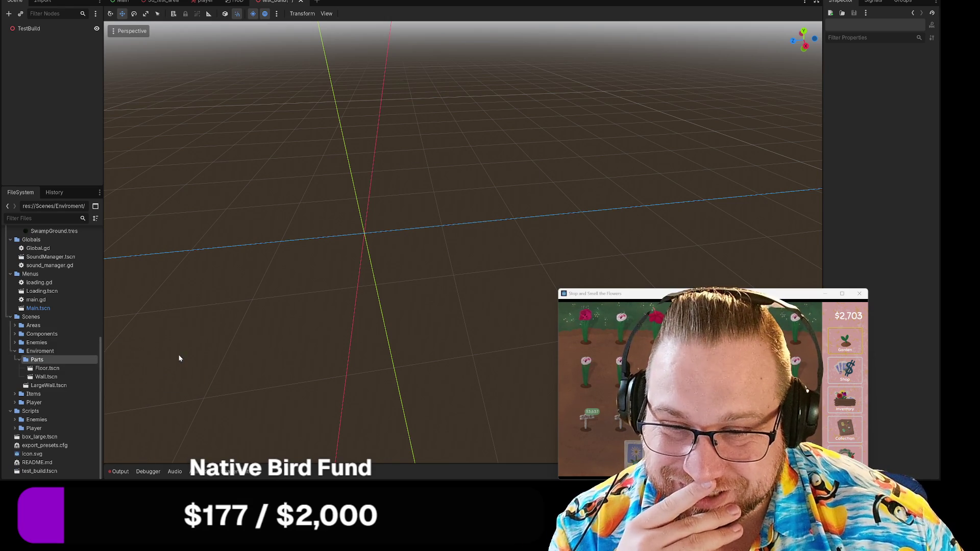